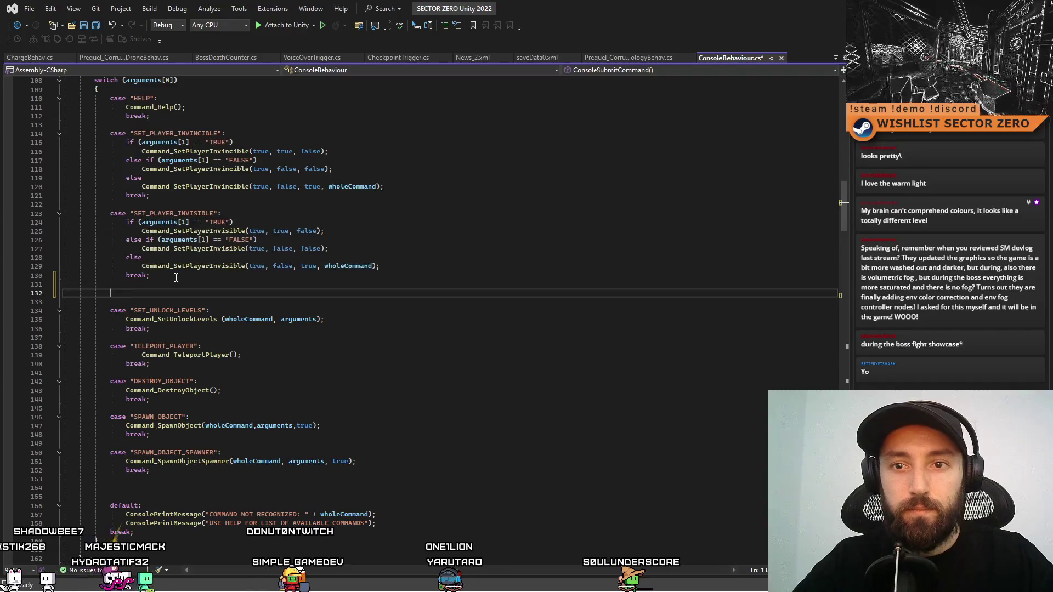
Rename the duplicated SET_PLAYER_INVISIBLE case label to SET_SOBEL_EFFECT
drag(845, 196, 852, 298)
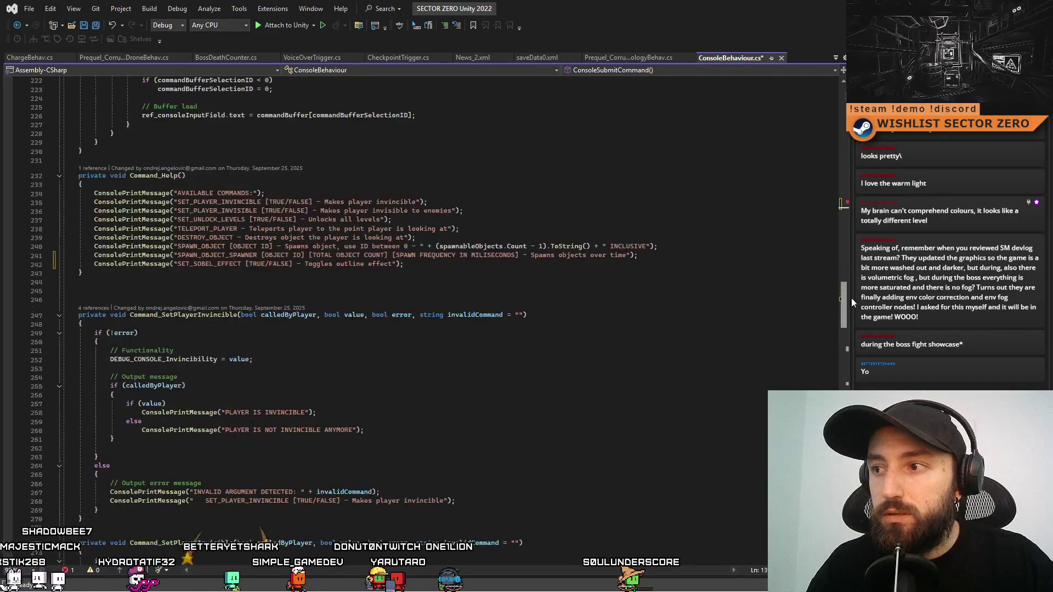
double_click(229, 264)
drag(856, 289, 827, 203)
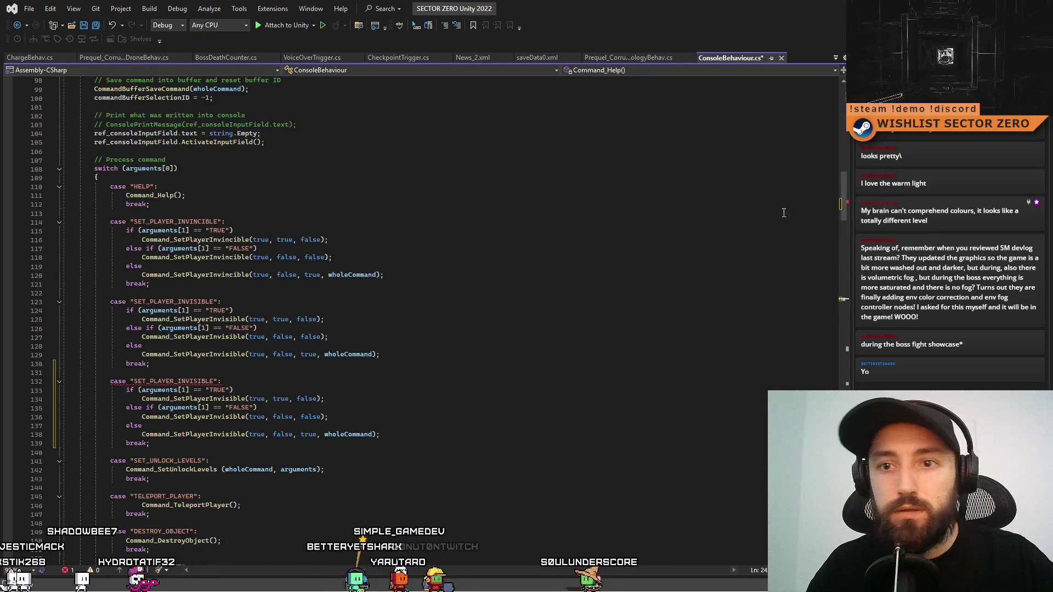
scroll(350, 218, up, 20)
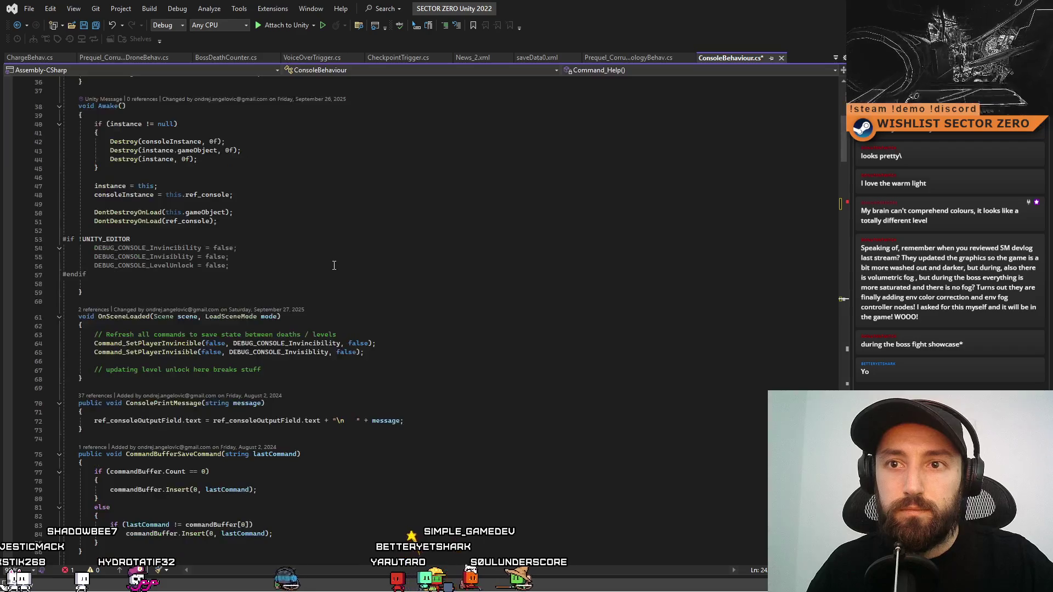
scroll(334, 266, down, 20)
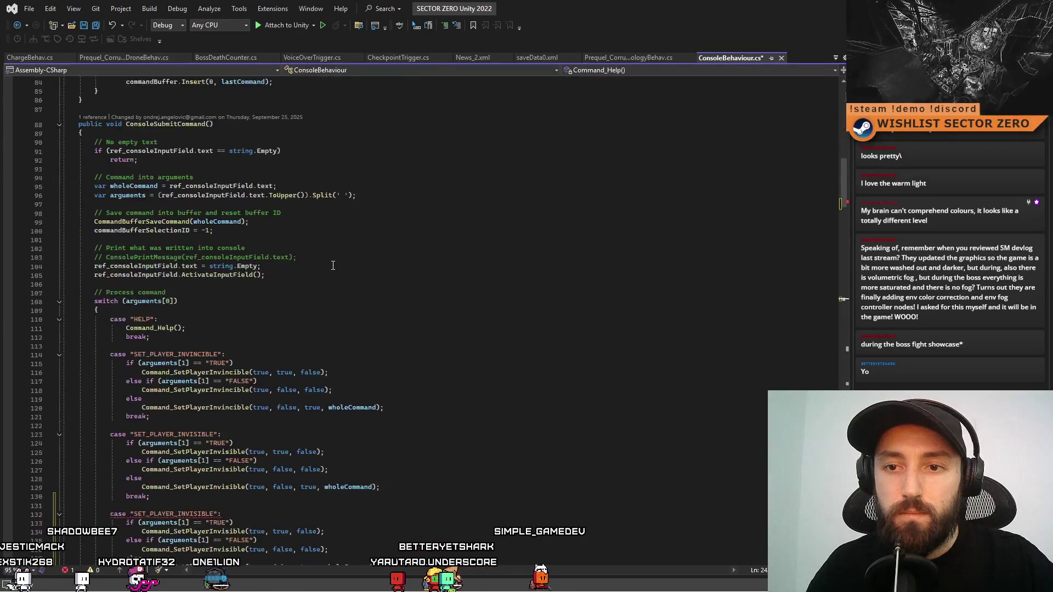
double_click(170, 195)
text(SET_SOBEL_EFFECT)
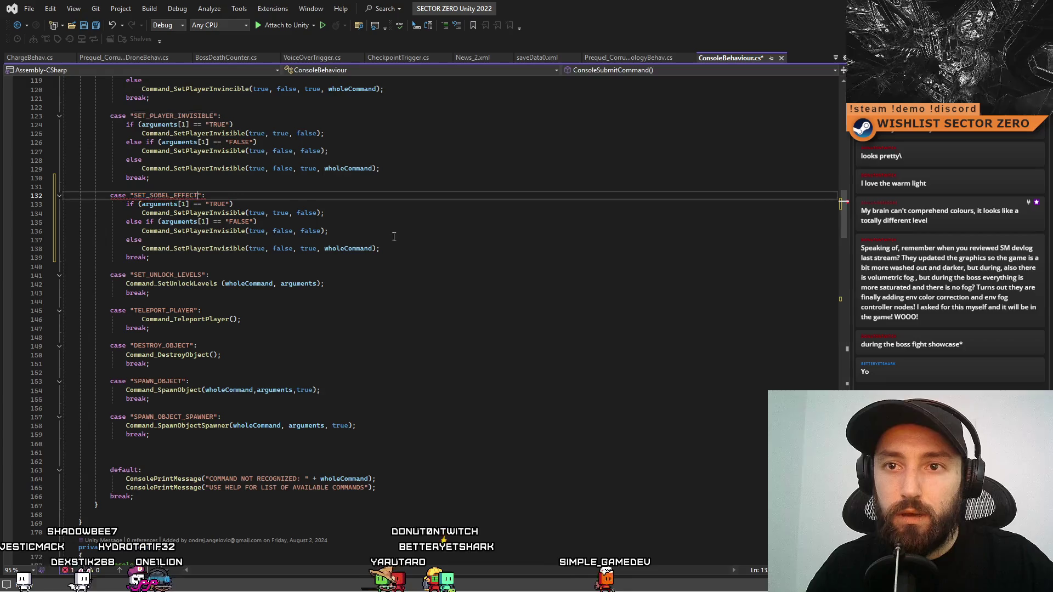
Find the occurrences and definition of Command_SetPlayerInvisible called in the new case
click(421, 234)
double_click(192, 213)
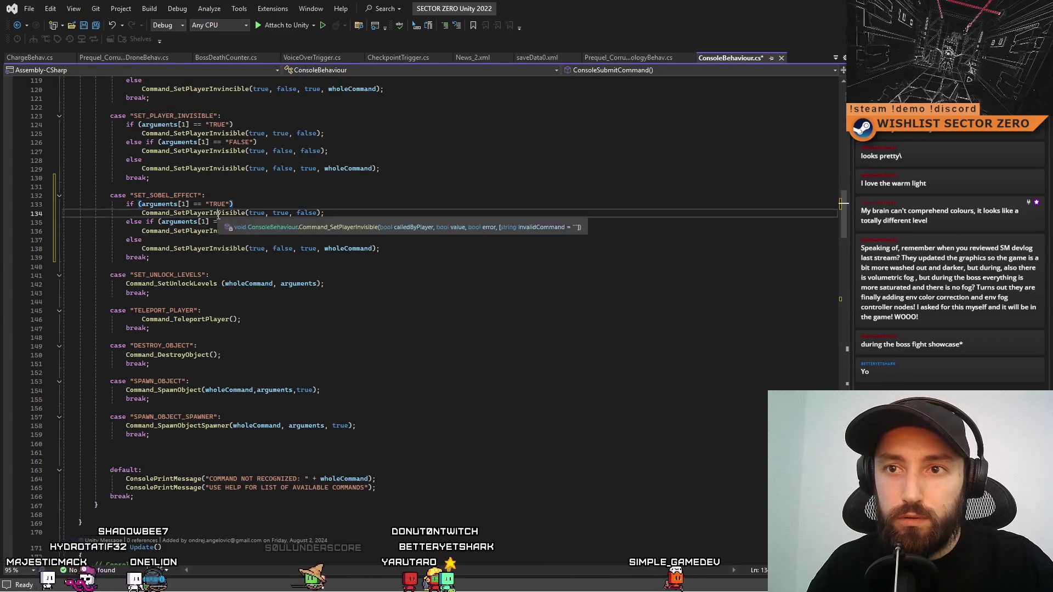
key(ctrl+f)
key(F12)
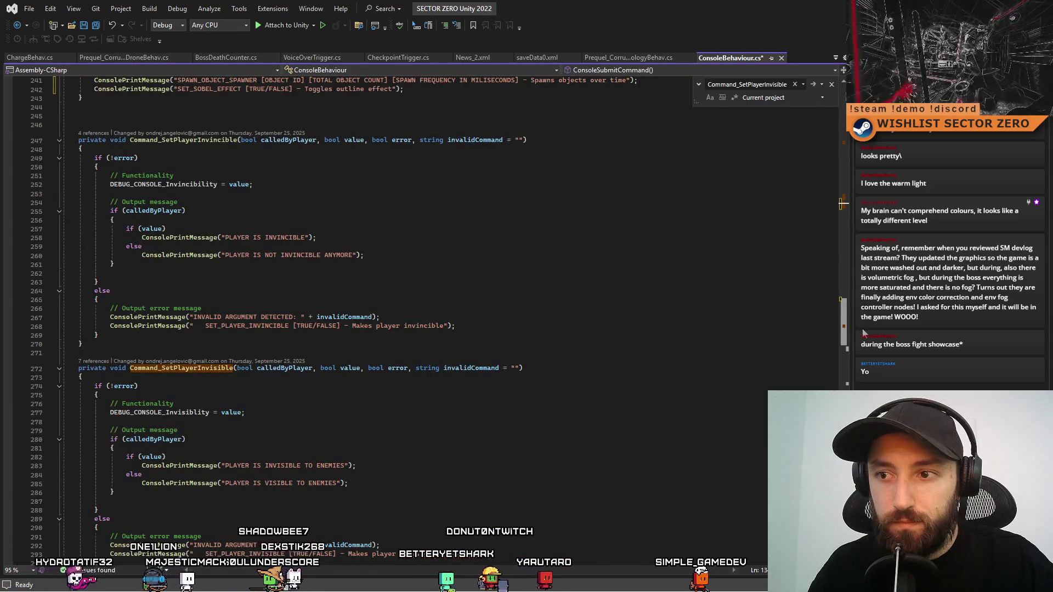
Copy the whole Command_SetPlayerInvisible method and paste a duplicate right below it
scroll(863, 340, down, 6)
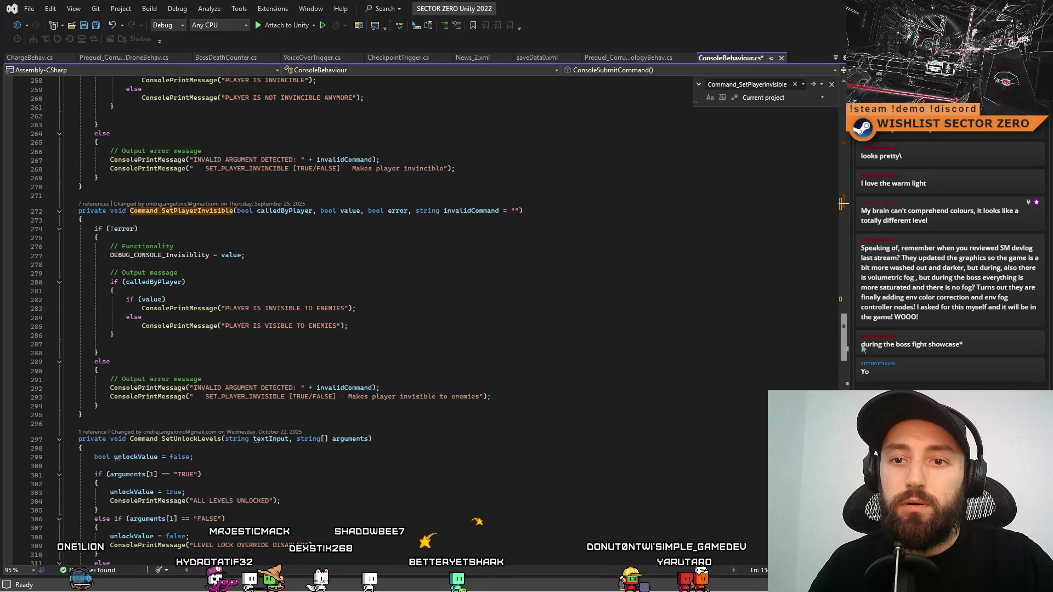
click(510, 325)
scroll(240, 313, down, 5)
scroll(239, 313, up, 5)
scroll(240, 313, down, 10)
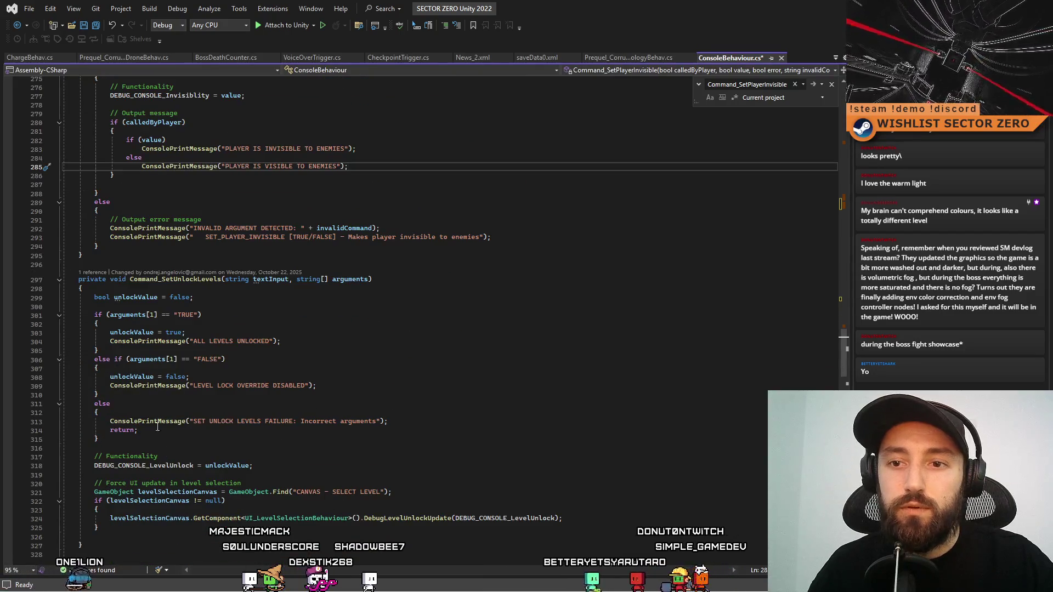
scroll(190, 420, up, 8)
scroll(189, 420, up, 3)
key(Up)
key(Up)
key(Up)
mouse_move(104, 442)
mouse_down()
mouse_move(66, 279)
mouse_move(45, 241)
mouse_up()
key(ctrl+c)
click(166, 442)
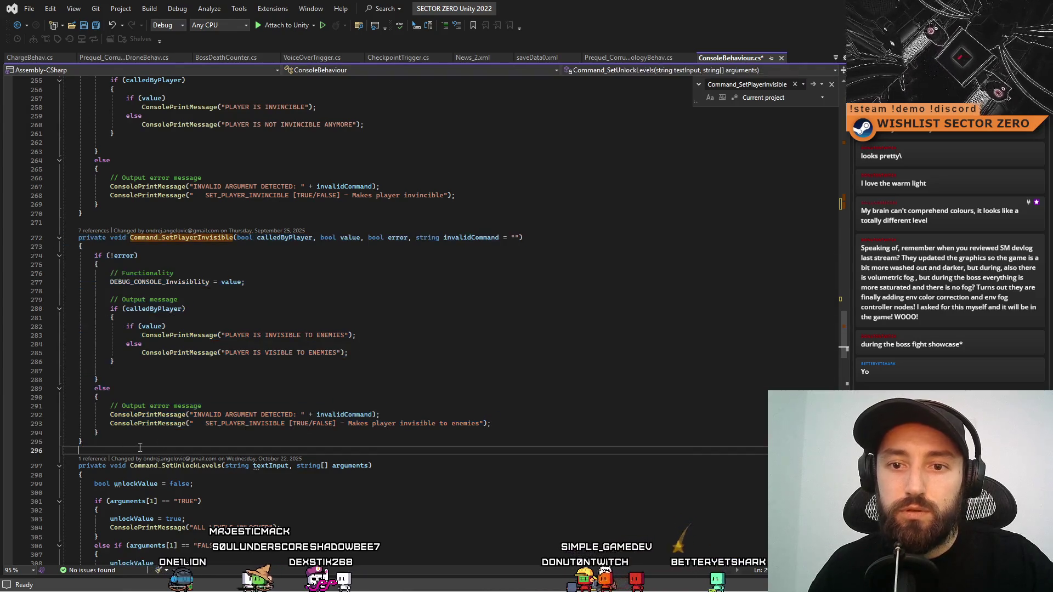
key(Return)
key(Return)
key(ctrl+v)
Rename the duplicated method to Command_SetSobelEffect
scroll(166, 442, down, 3)
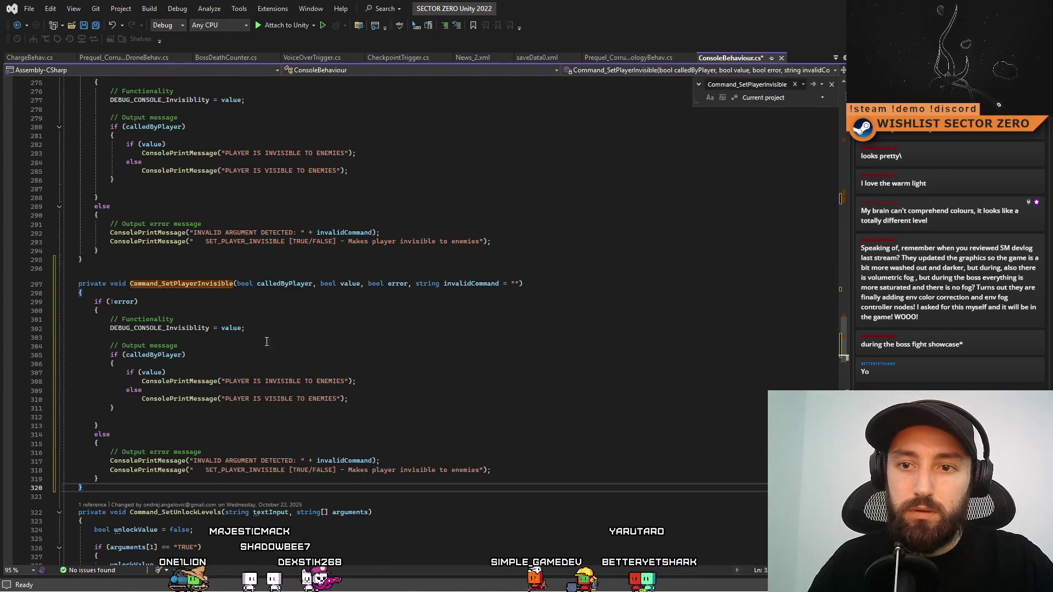
click(226, 284)
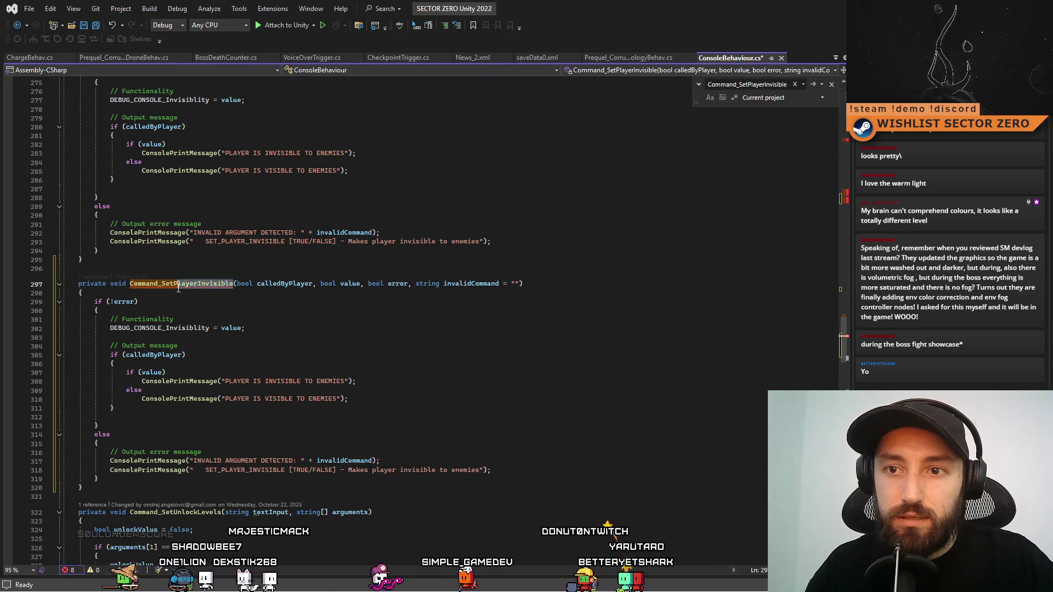
key(BackSpace)
key(BackSpace)
key(BackSpace)
text(So)
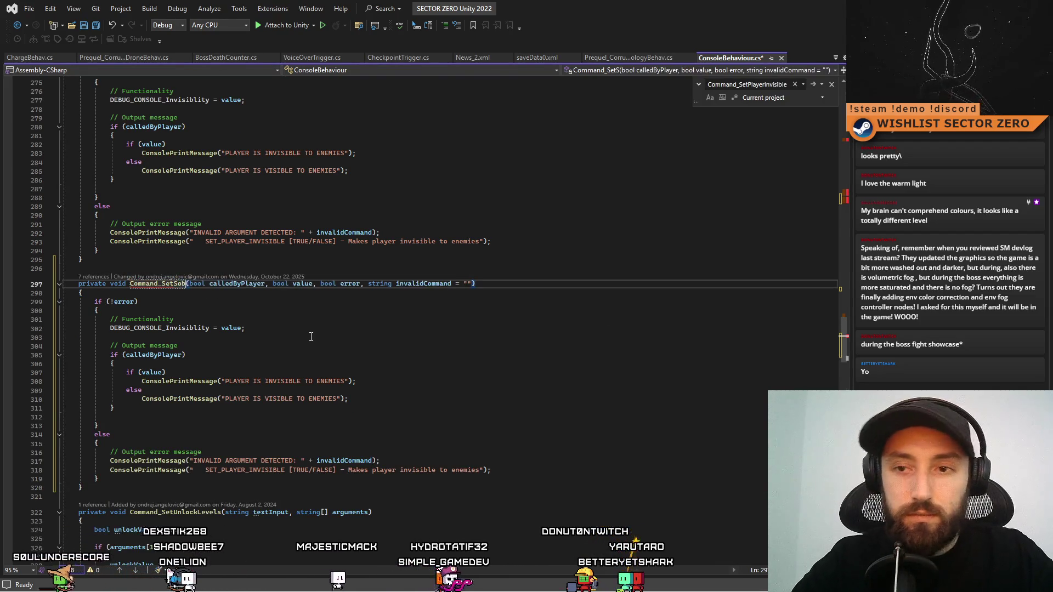
text(belEffect)
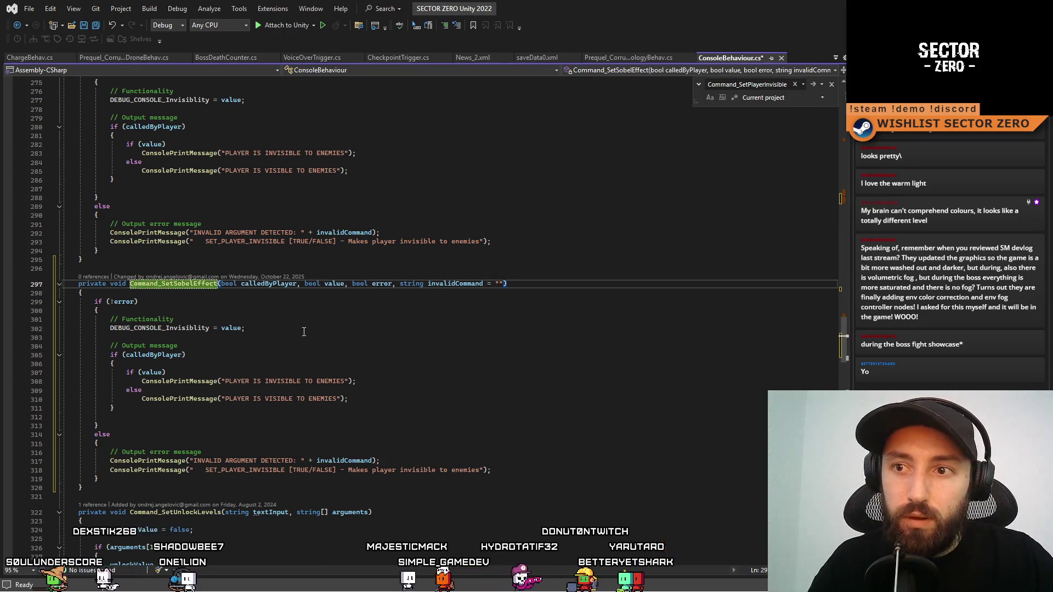
click(465, 320)
mouse_move(843, 335)
mouse_down()
mouse_move(854, 194)
mouse_move(886, 328)
mouse_up()
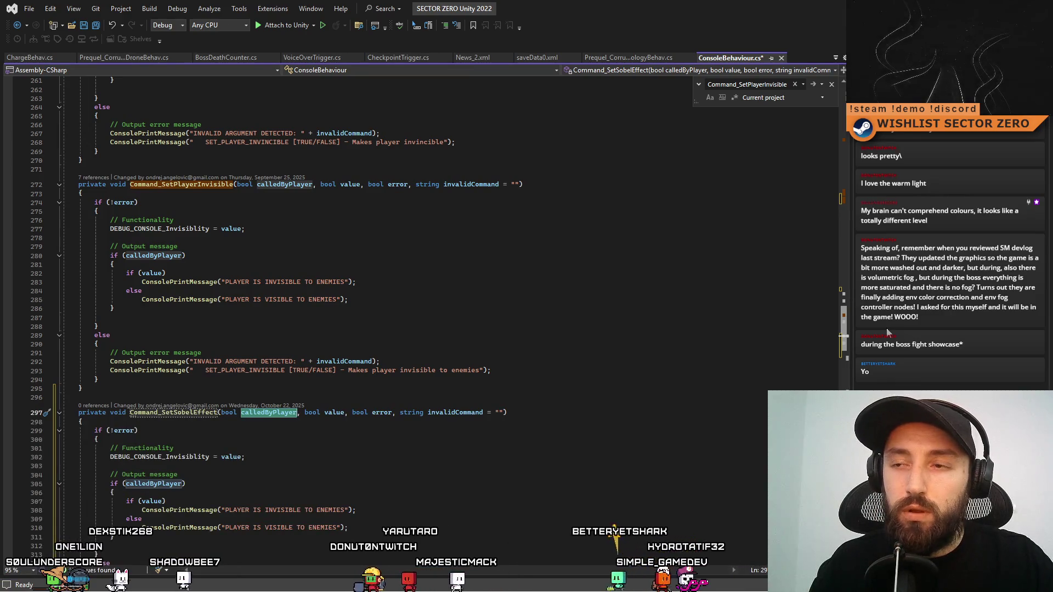
drag(887, 329, 894, 327)
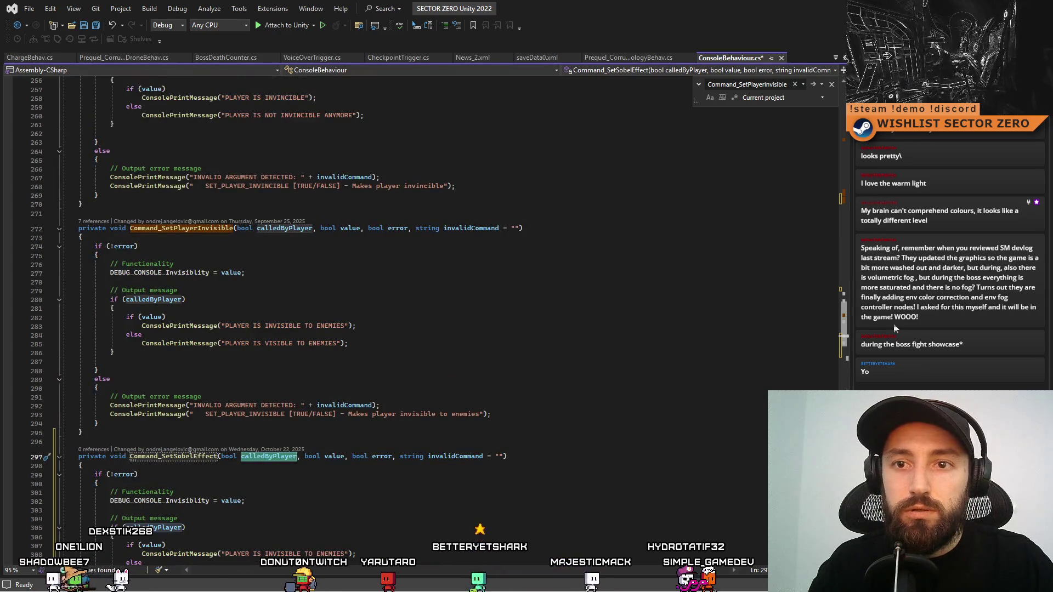
drag(245, 273, 54, 269)
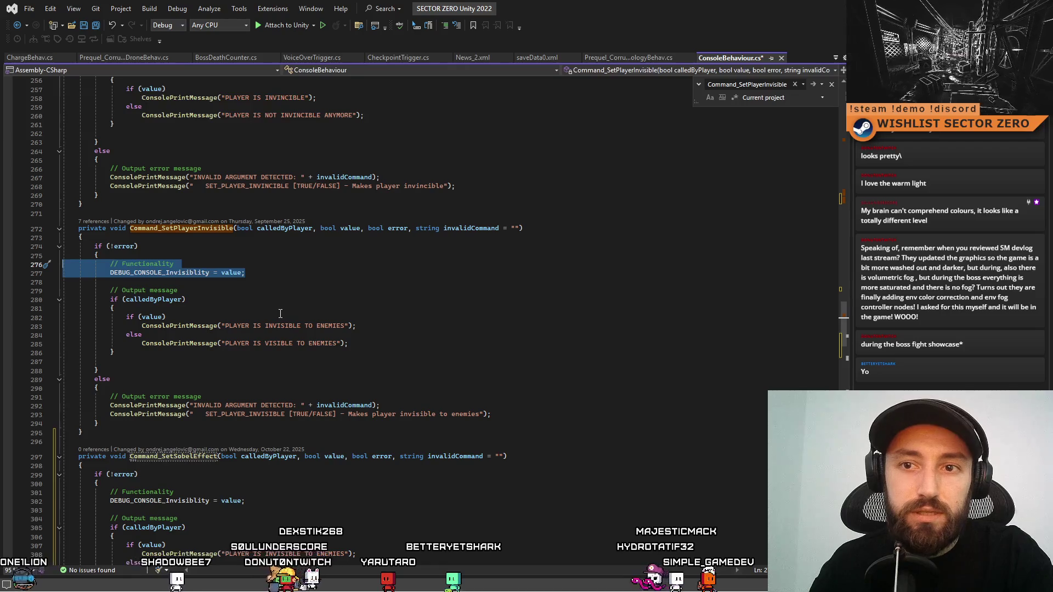
Delete the invisibility assignment, its comment and the leftover empty lines
key(Delete)
drag(109, 264, 31, 258)
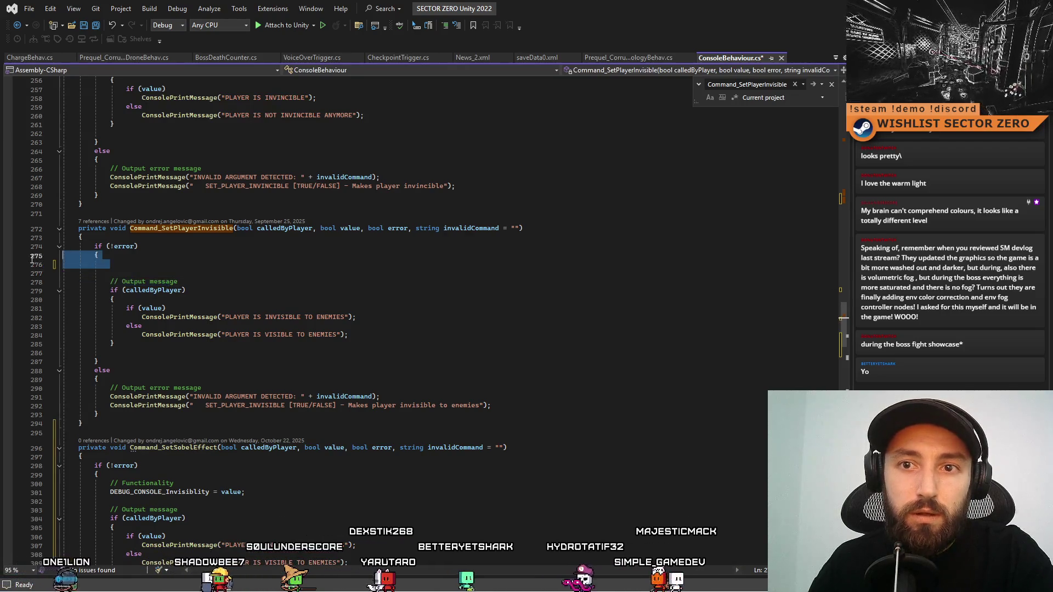
click(132, 270)
key(BackSpace)
key(BackSpace)
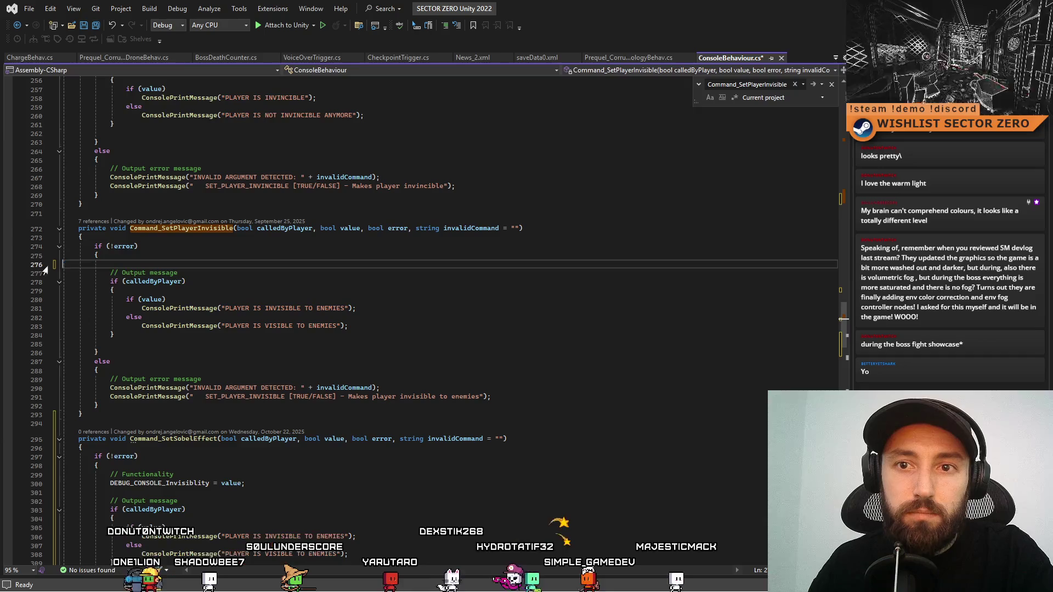
Wrap the if (value) and else branches in brace blocks
click(263, 276)
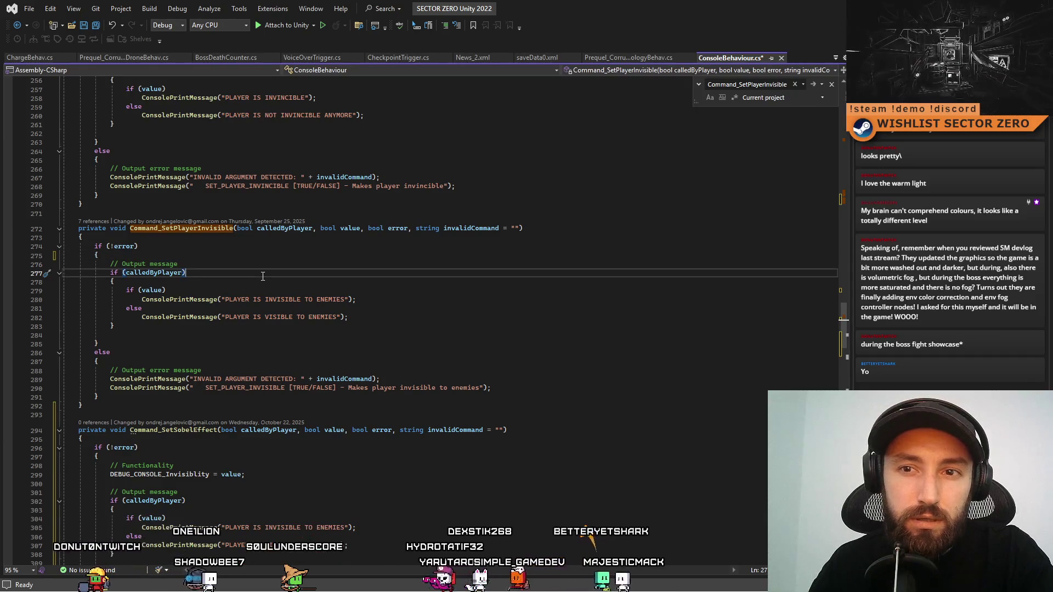
click(215, 269)
click(193, 298)
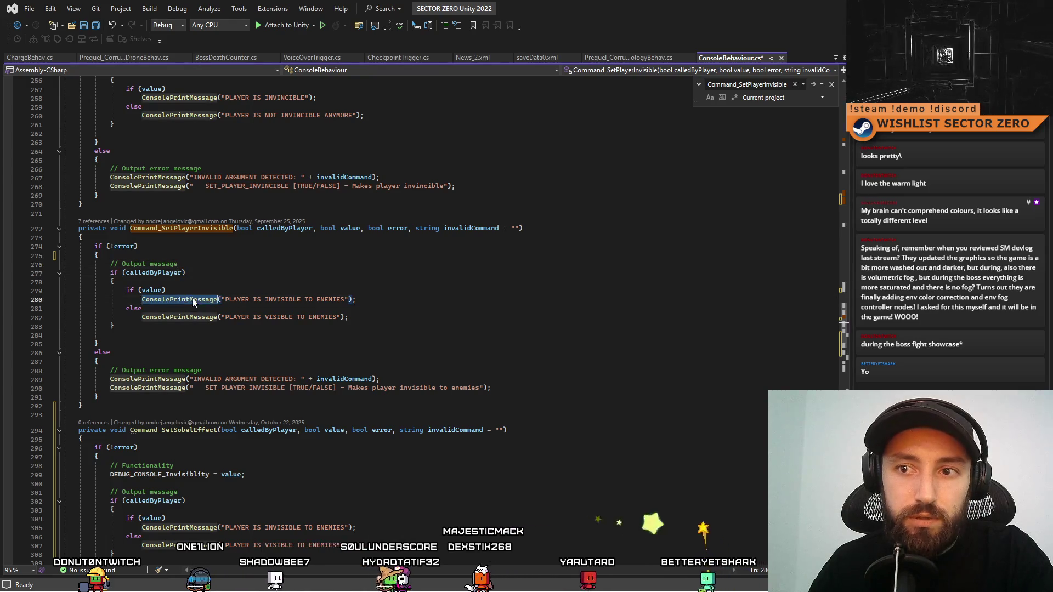
click(388, 291)
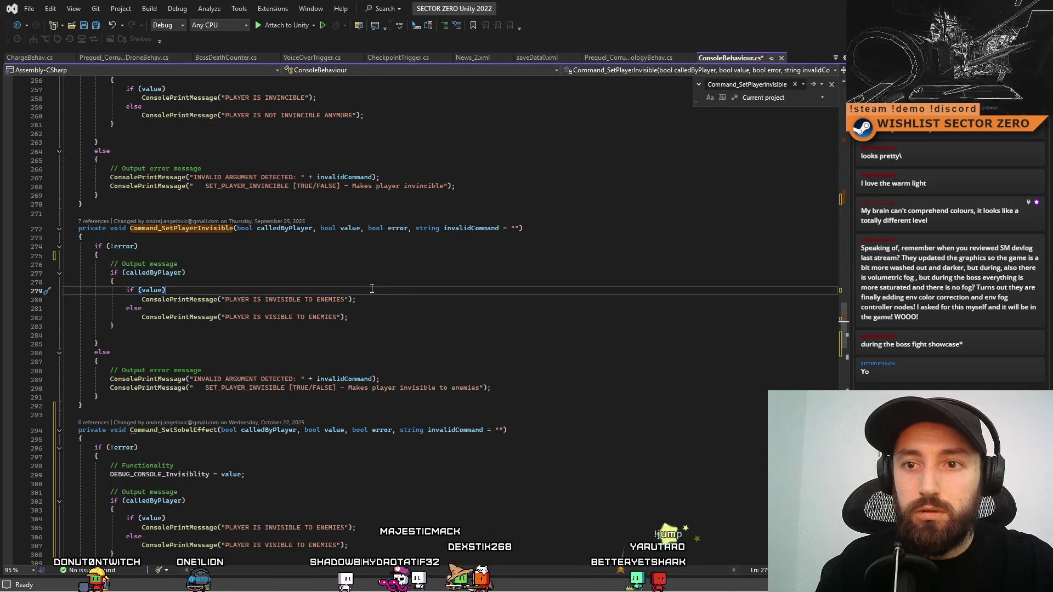
text({)
click(372, 299)
key(Return)
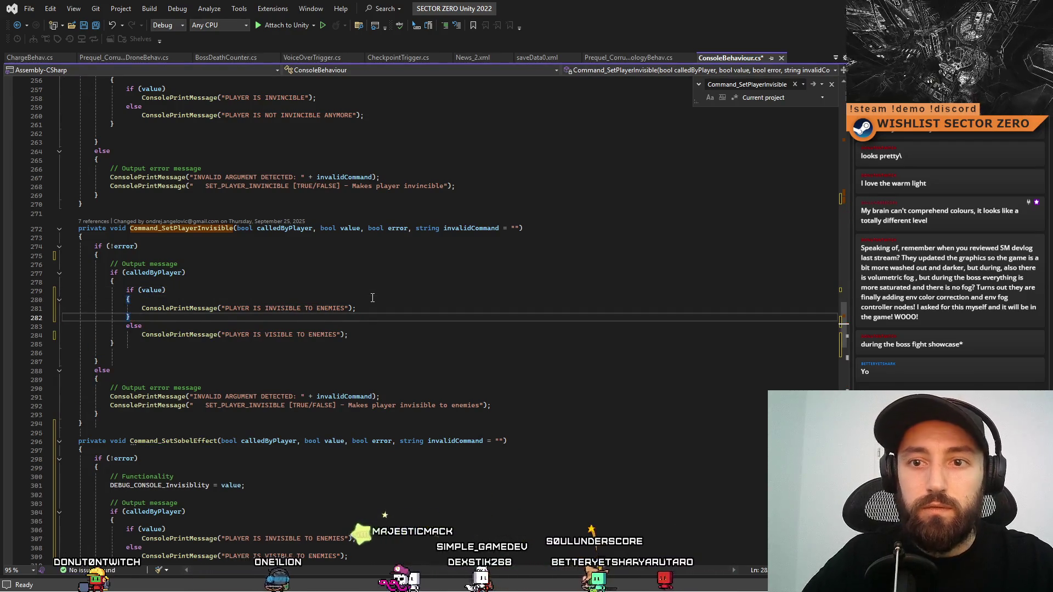
click(349, 329)
text({)
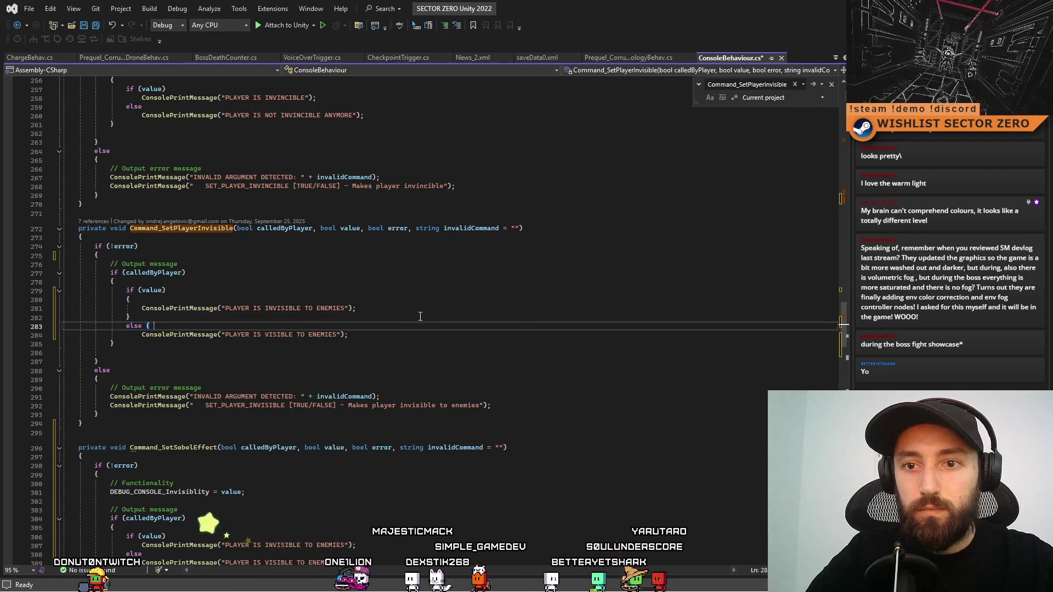
click(411, 335)
key(Return)
text(})
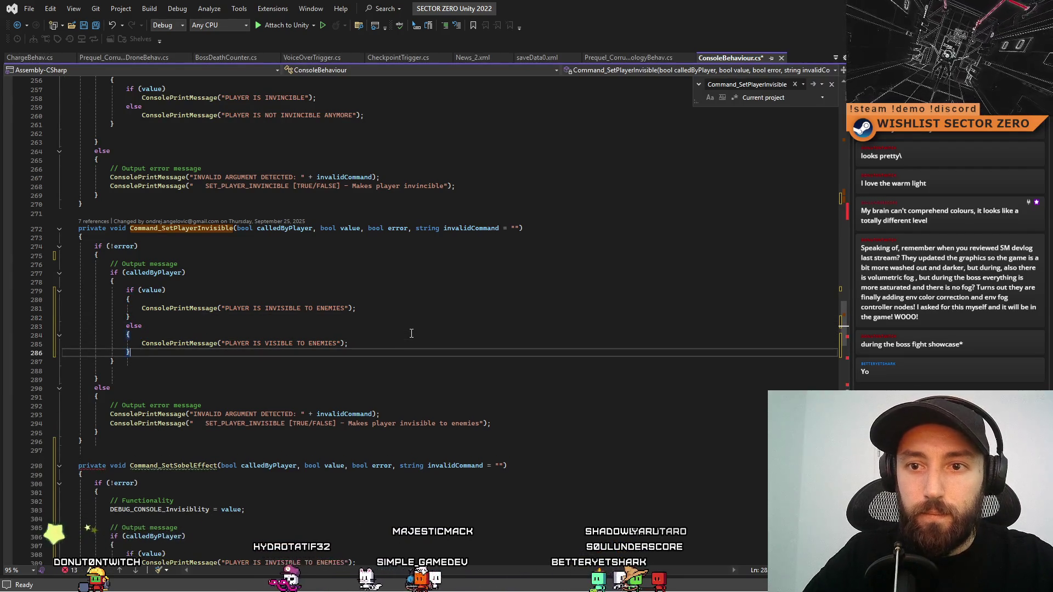
Change the two messages to 'SOBEL EFFECT ENABLED' and 'SOBEL EFFECT DISABLED'
drag(344, 308, 226, 310)
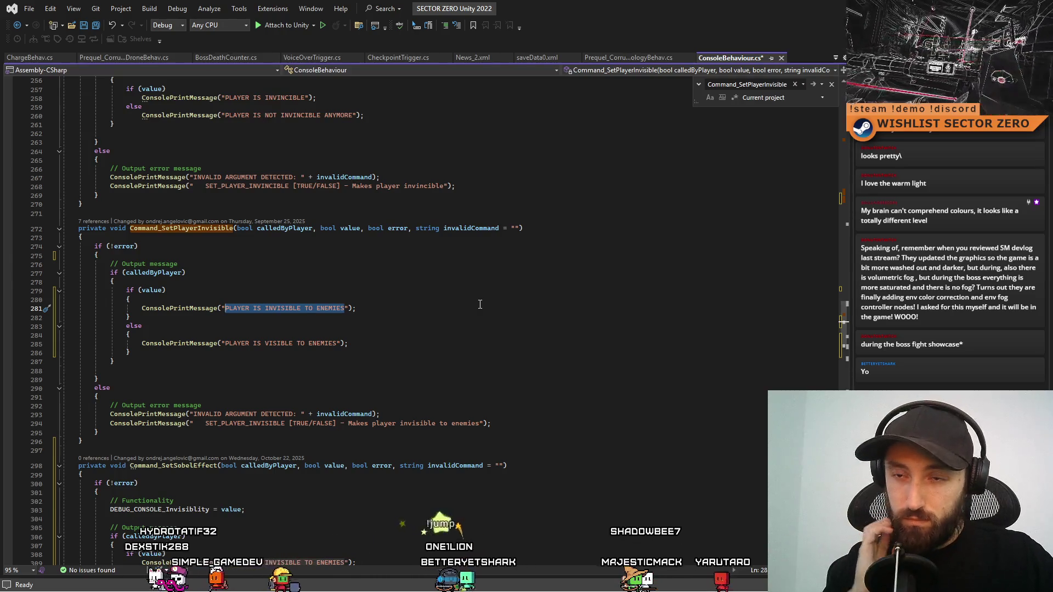
text(SOBEL EFFECT EN)
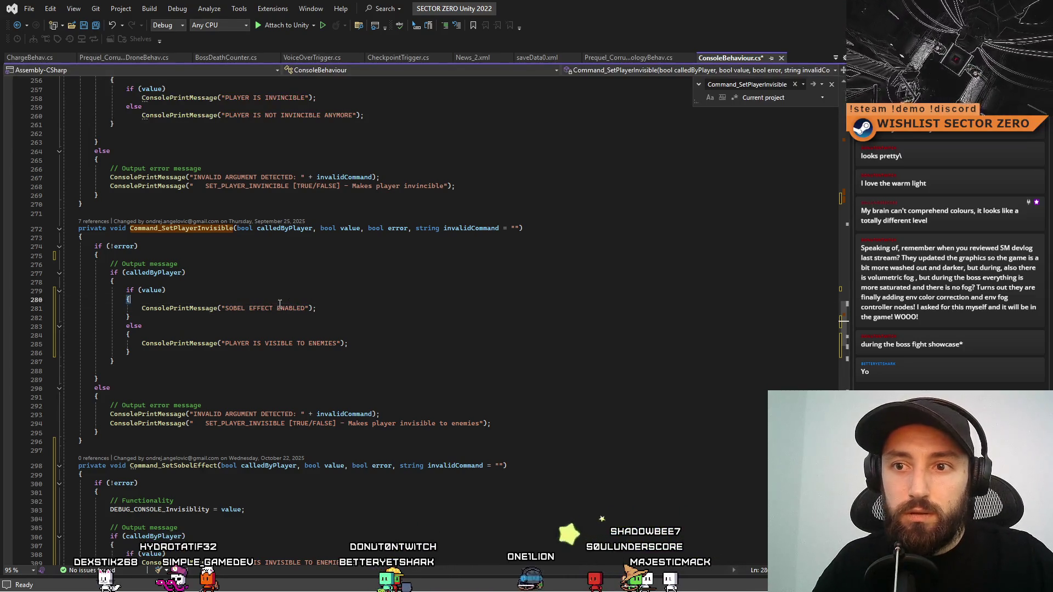
drag(305, 308, 226, 309)
key(ctrl+c)
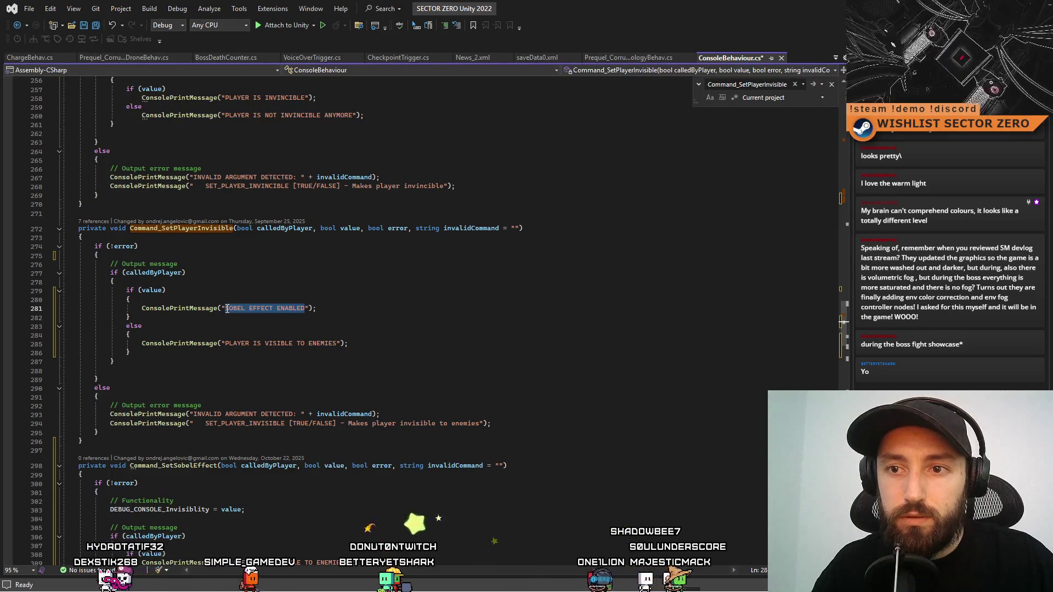
click(336, 343)
mouse_move(337, 343)
mouse_down()
mouse_move(88, 344)
mouse_move(225, 344)
mouse_up()
key(ctrl+v)
double_click(294, 343)
text(DISABLED)
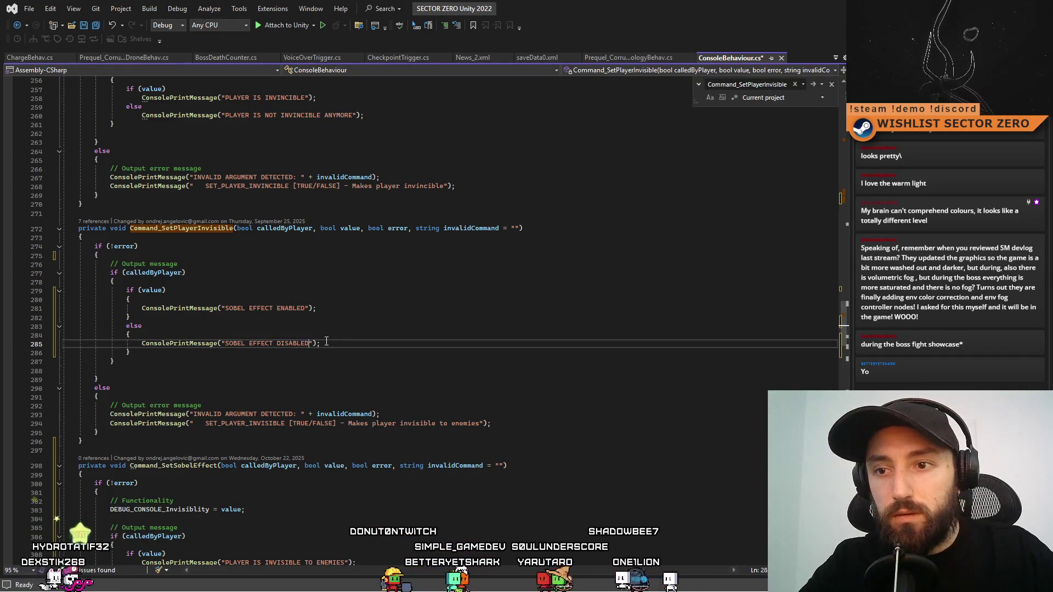
click(385, 308)
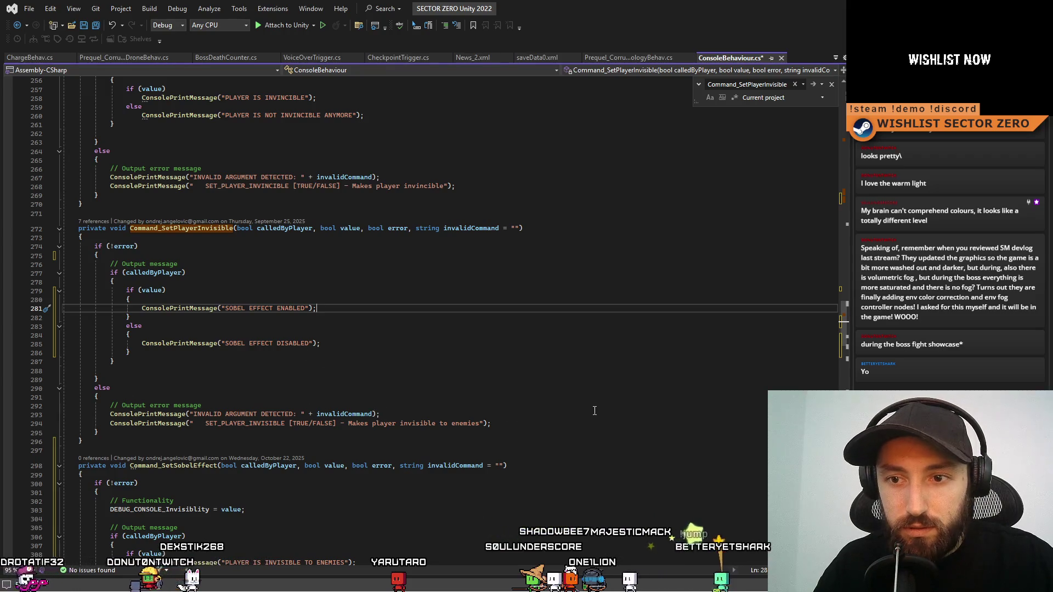
Copy the SET_SOBEL_EFFECT help string from the Command_Help list and return to Command_SetSobelEffect
drag(309, 344, 301, 344)
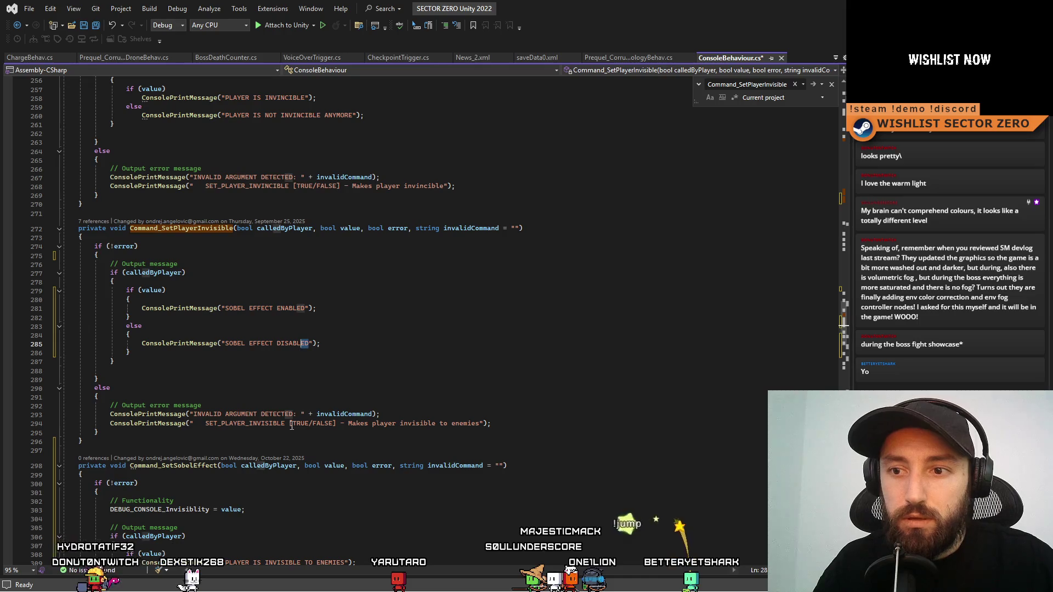
mouse_move(849, 324)
mouse_down()
mouse_move(847, 176)
mouse_move(836, 307)
mouse_up()
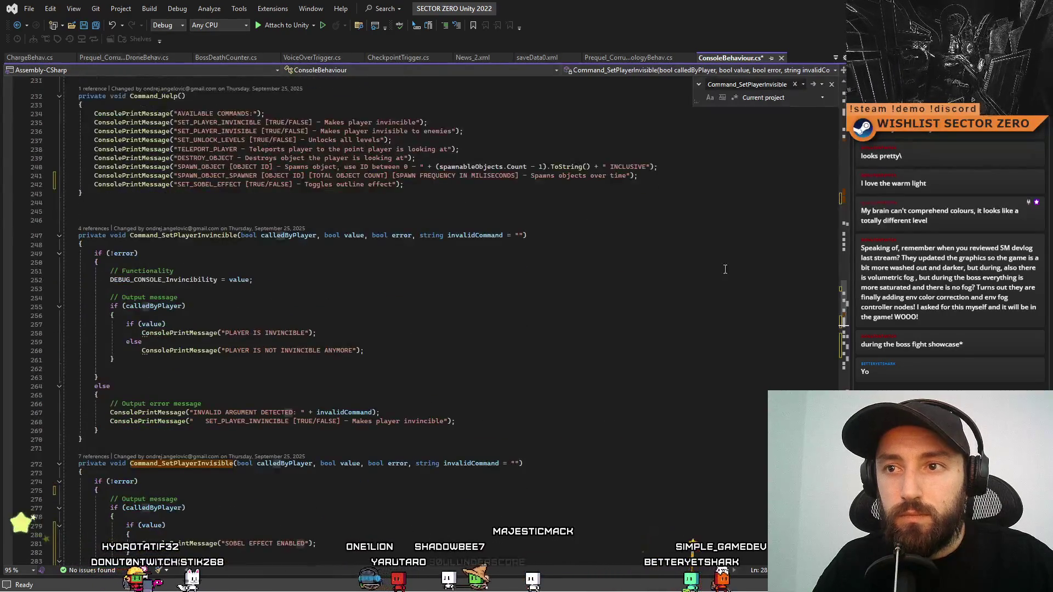
drag(397, 185, 174, 184)
key(ctrl+c)
mouse_move(845, 289)
mouse_down()
mouse_move(845, 434)
mouse_move(860, 344)
mouse_up()
click(477, 373)
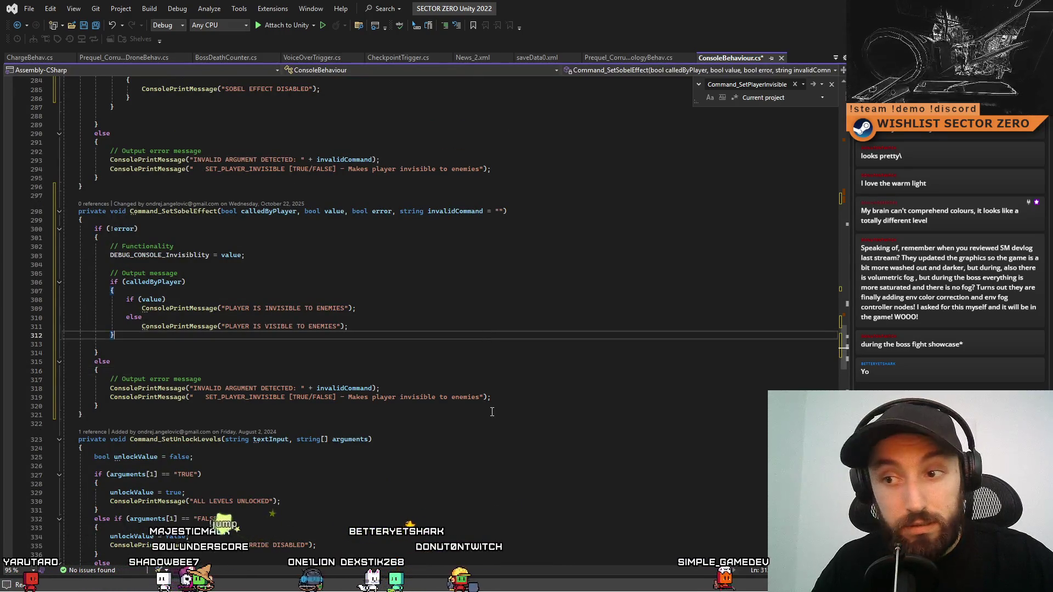
Replace line 319's invisibility help text with 'SET_SOBEL_EFFECT [TRUE/FALSE] - Toggles outline effect'
click(481, 397)
drag(481, 398, 201, 399)
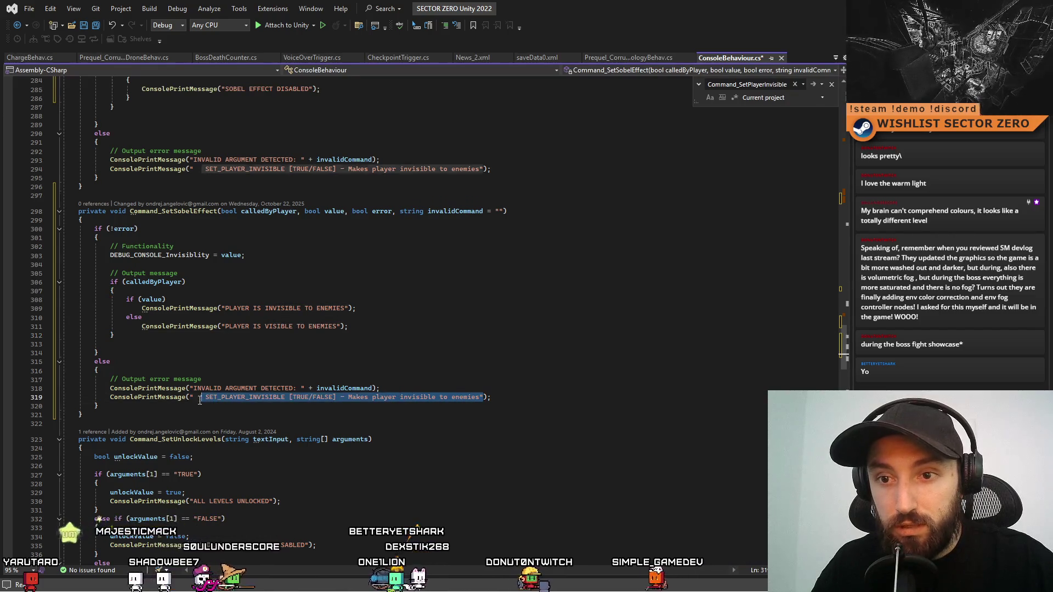
key(ctrl+v)
click(482, 373)
click(484, 407)
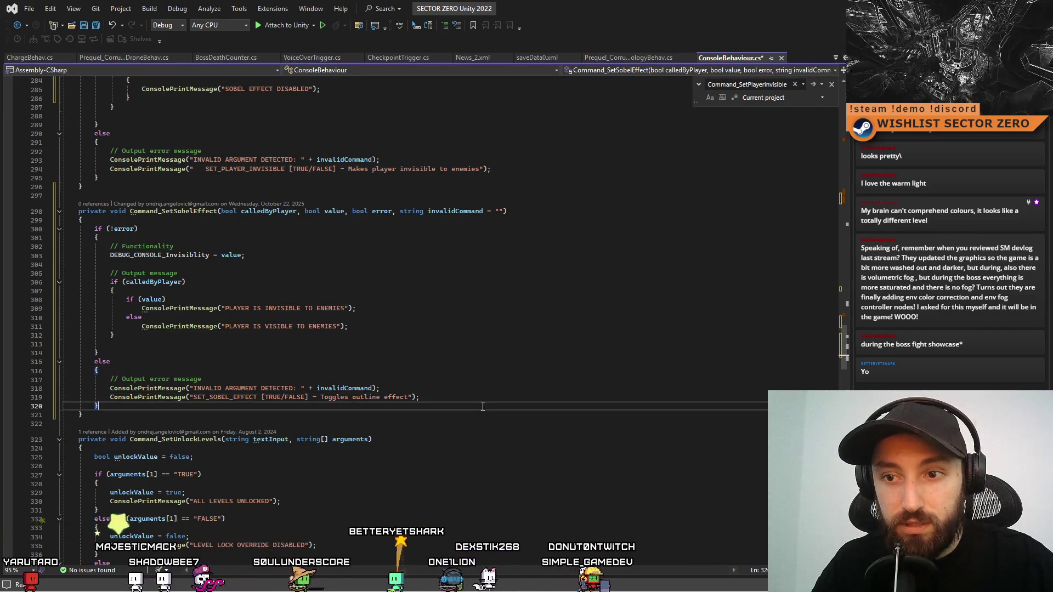
Review the error comment, else branch, message line and if (value) check above it
click(481, 377)
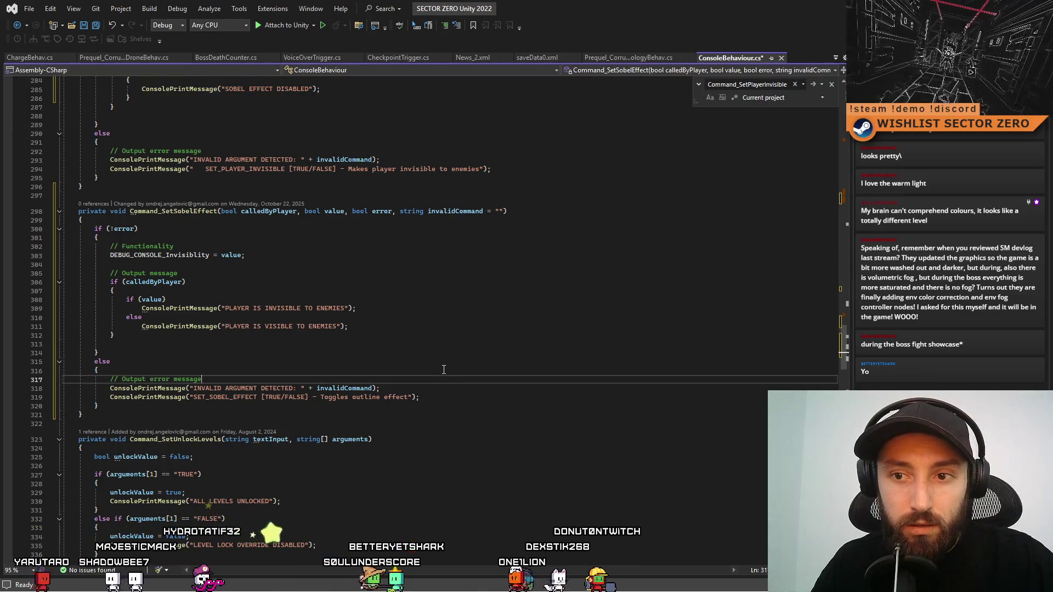
click(449, 364)
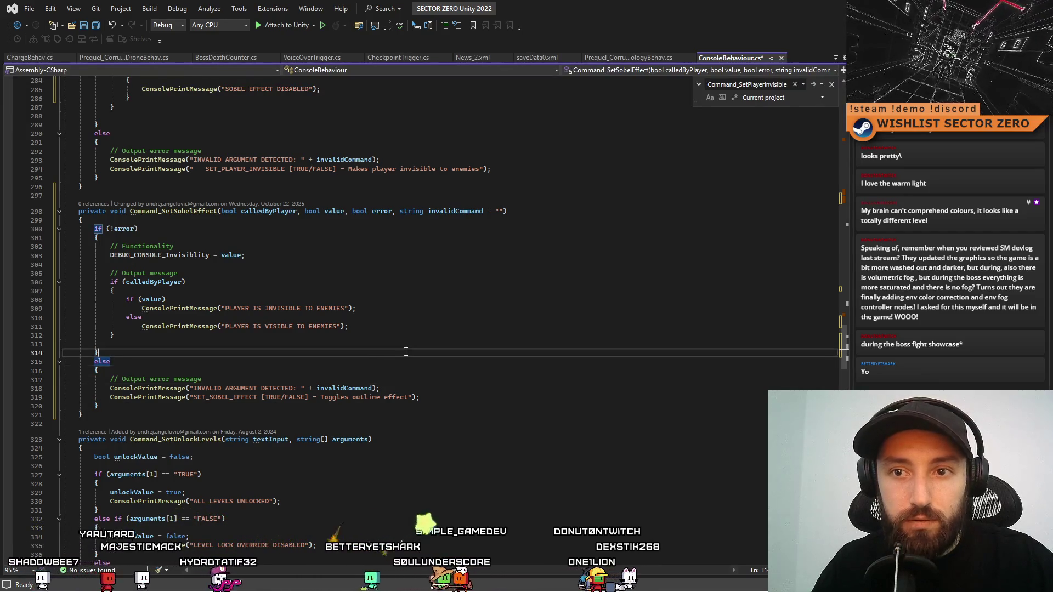
click(393, 309)
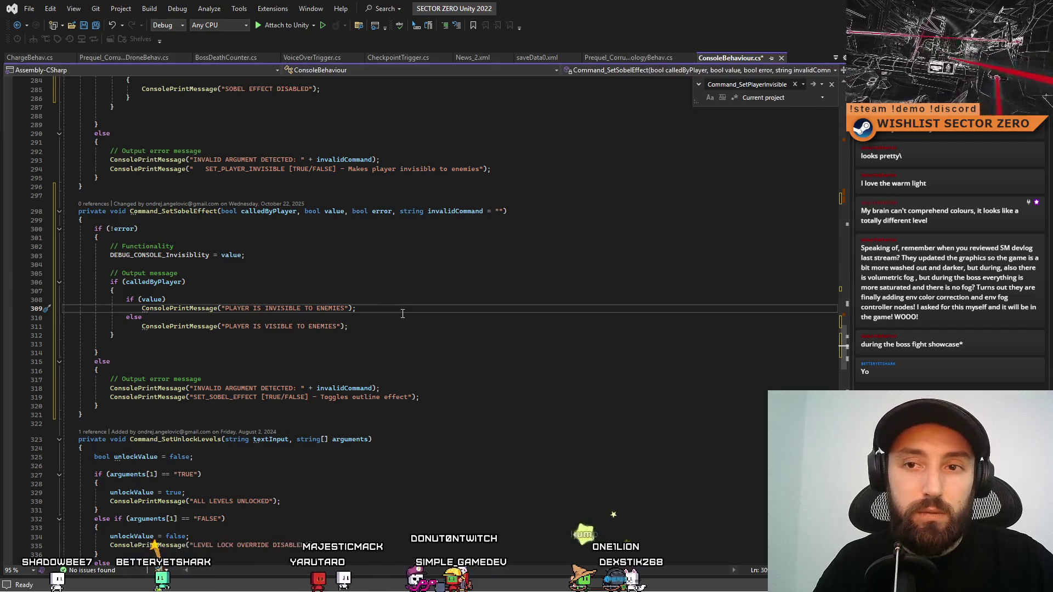
click(419, 299)
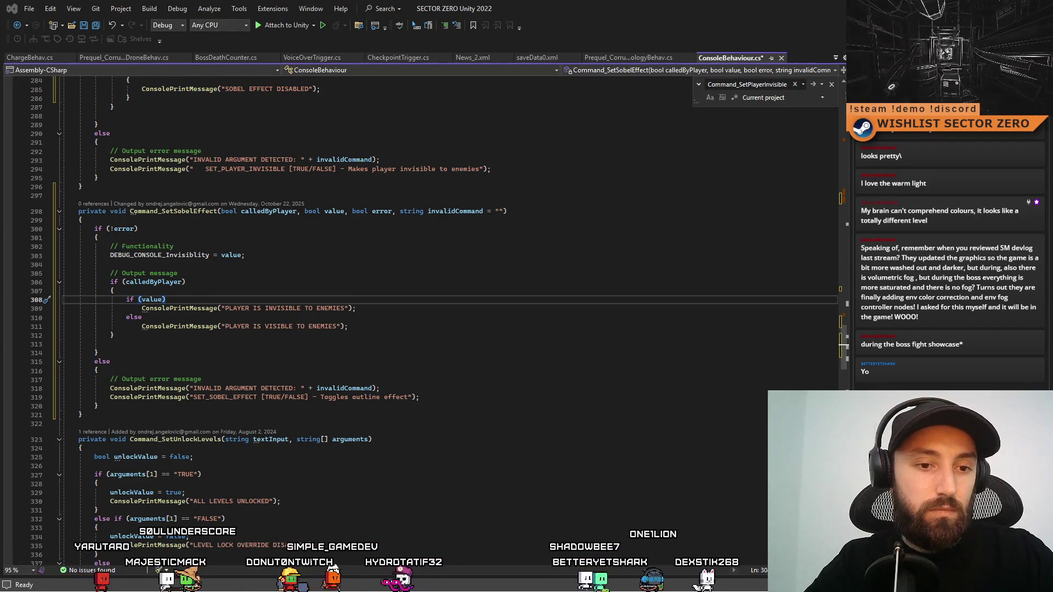
Leave the Sobel method at line 309 and switch back to the Unity editor's Project search
click(453, 312)
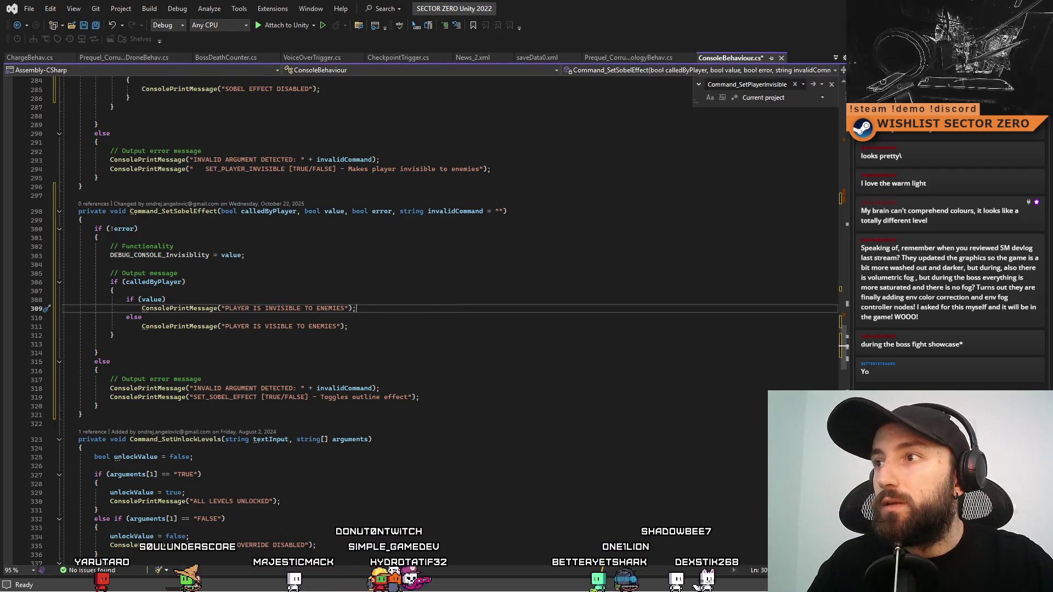
key(alt+Tab)
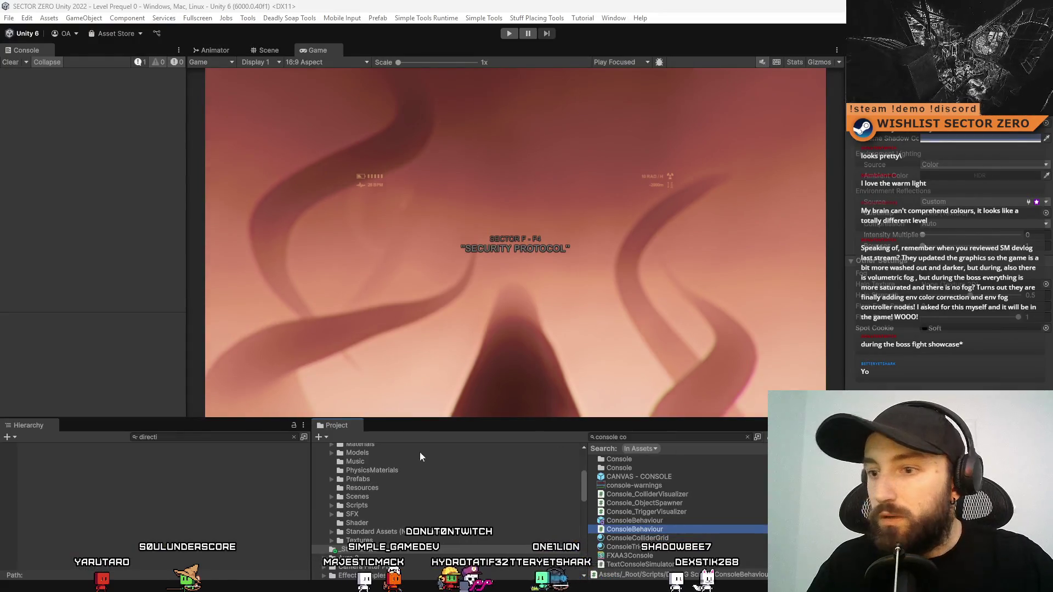
click(635, 437)
Search 'character', open the Character prefab's FirstPersonController script, check m_MouseLook, then return
text(character)
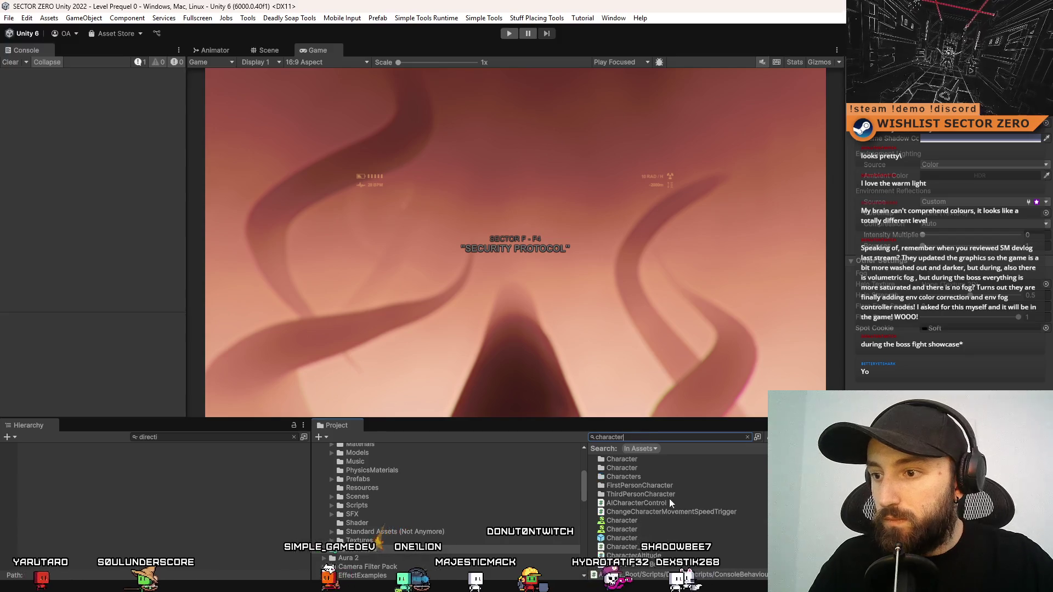
click(625, 538)
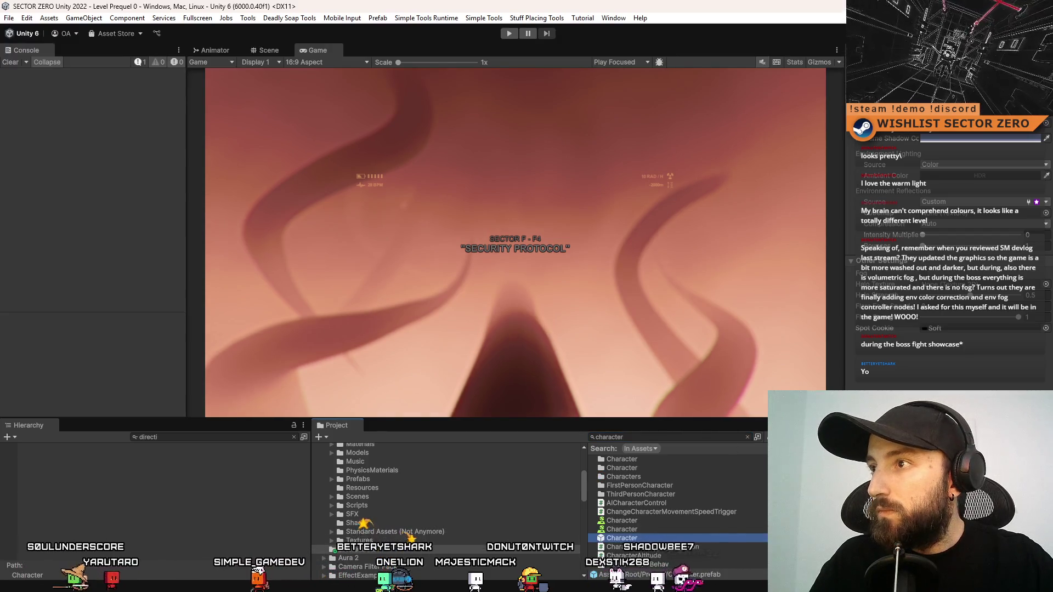
click(872, 118)
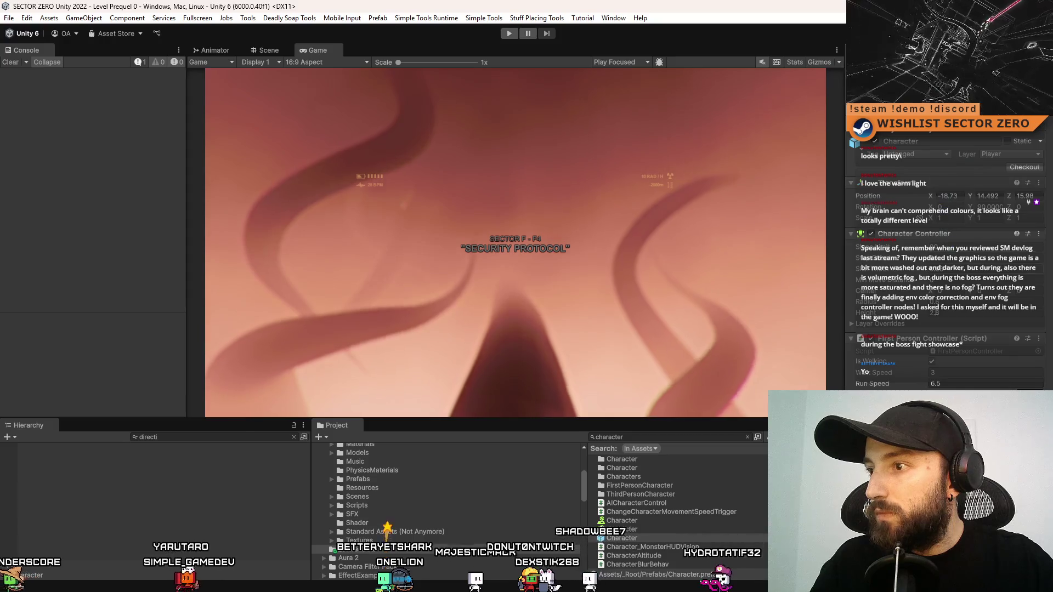
click(995, 352)
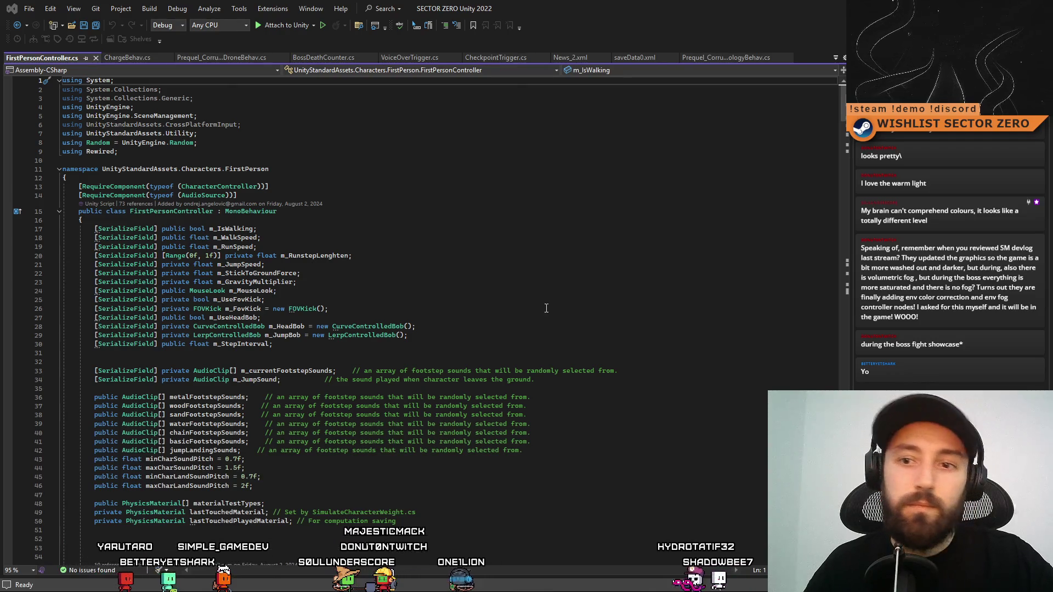
click(559, 288)
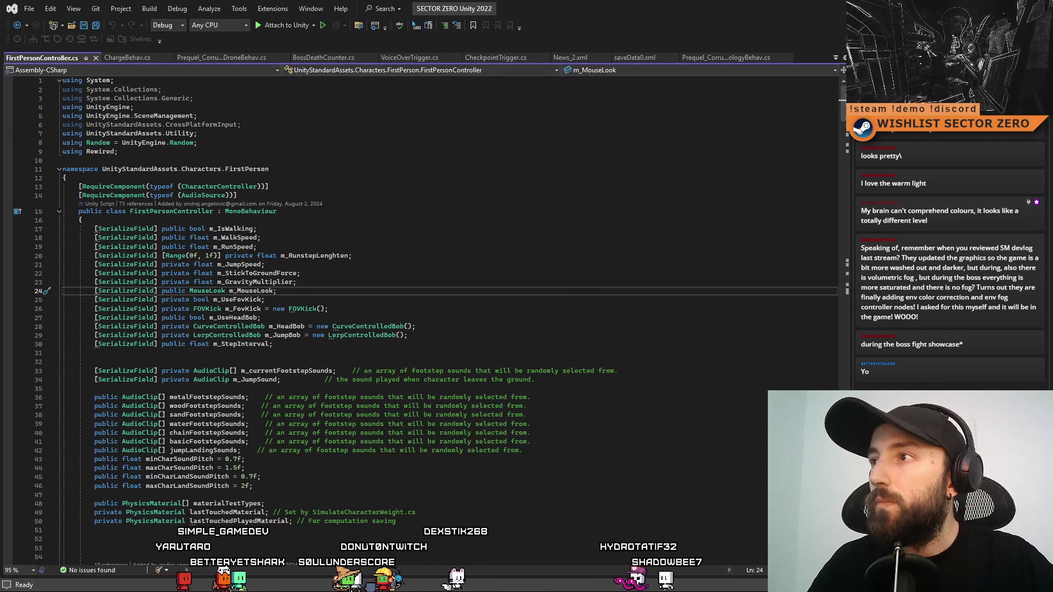
key(alt+Tab)
click(653, 436)
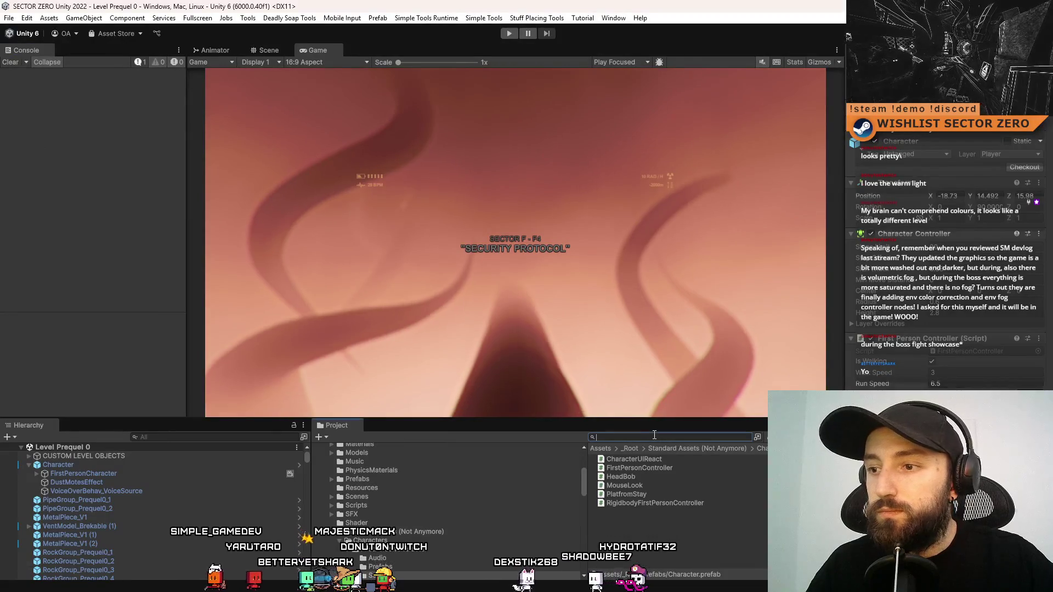
Search 'sobel' and compare the Edge_Sobel and Edge_Sobel_CUSTOM scripts
text(sobel)
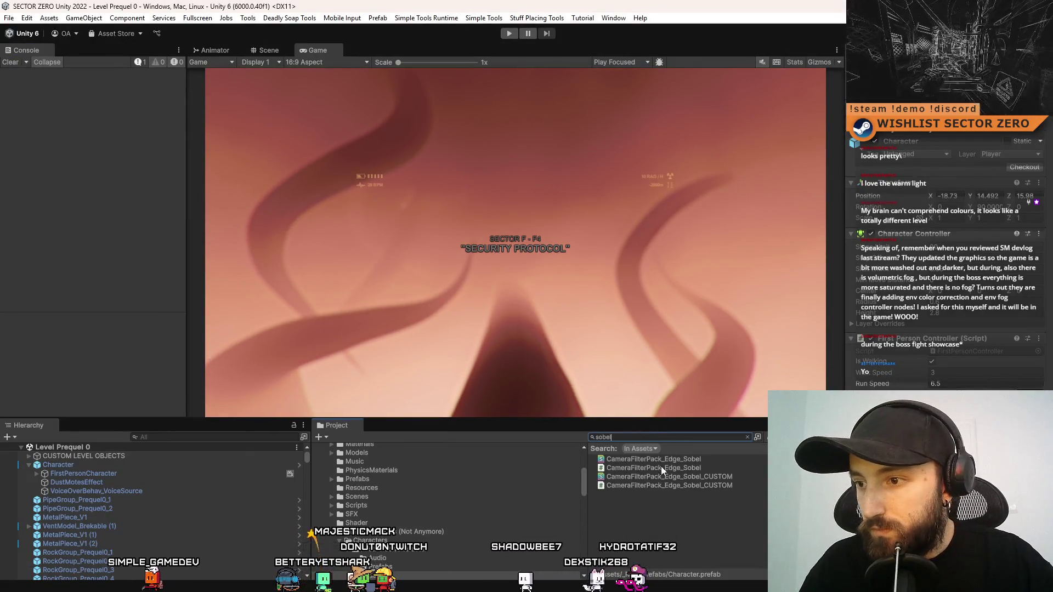
click(710, 468)
click(713, 485)
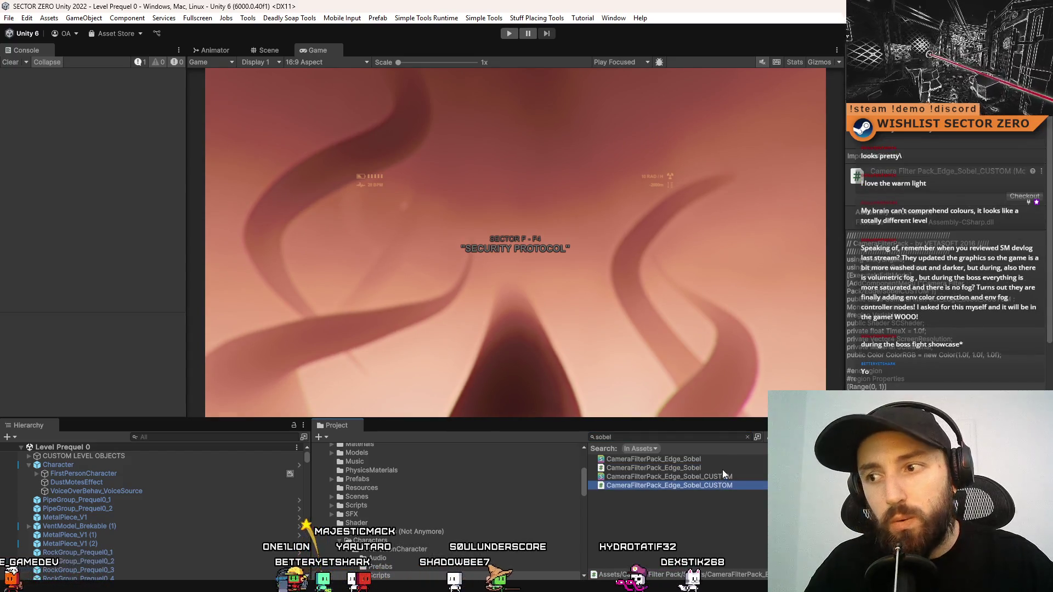
key(Up)
key(Up)
click(723, 486)
click(746, 468)
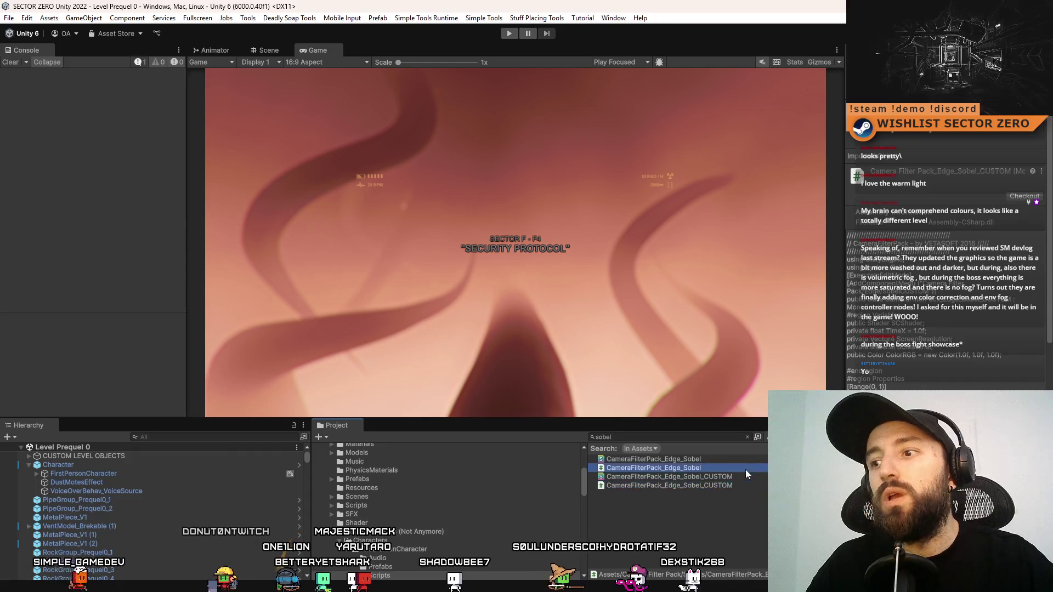
click(725, 486)
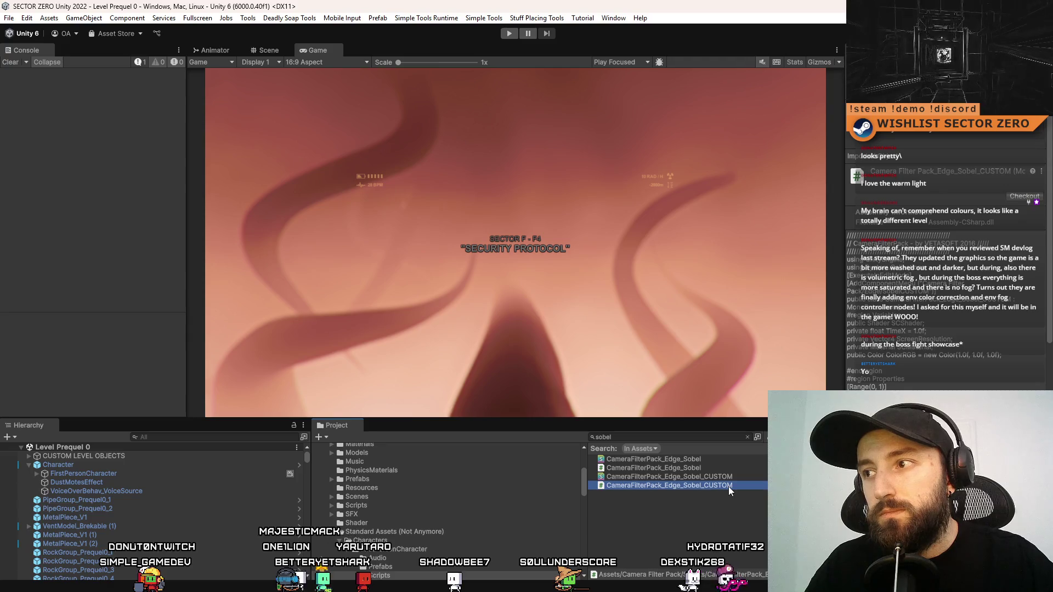
click(723, 468)
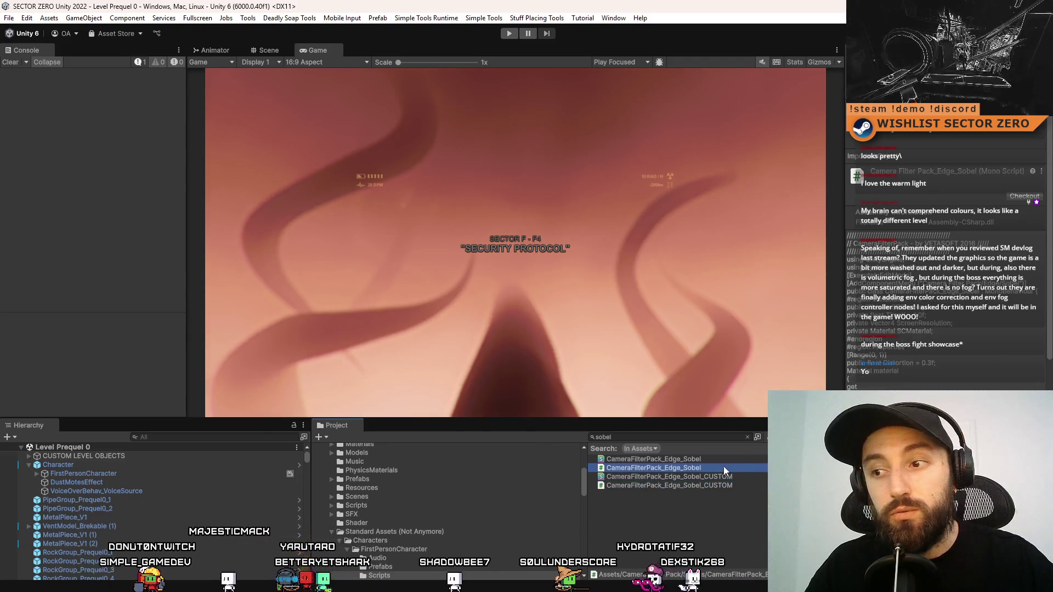
Locate the Sobel component's script on FirstPersonCharacter and open CameraFilterPack_Edge_Sobel.cs
click(134, 474)
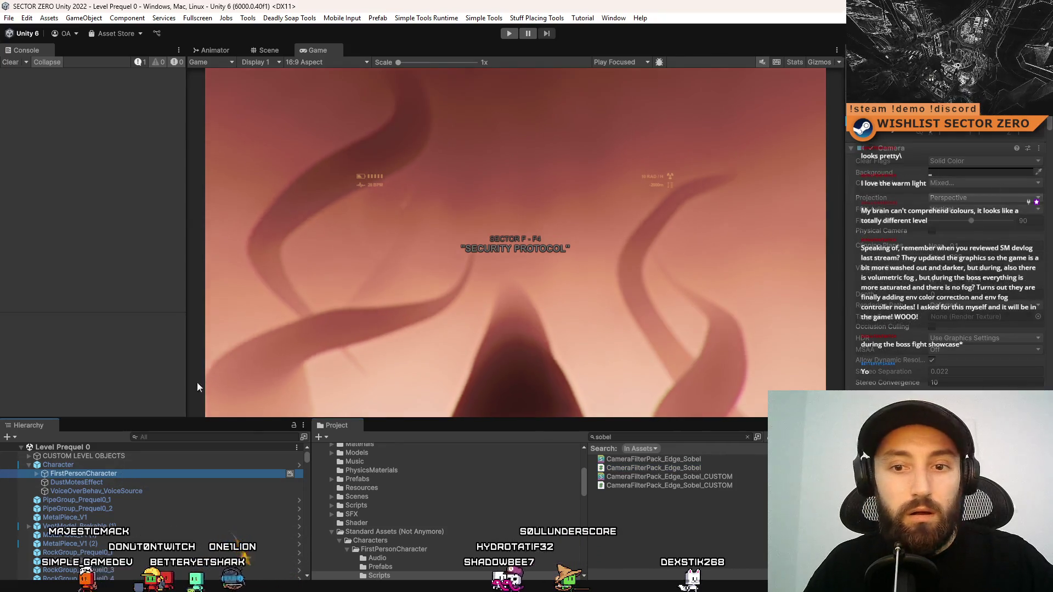
drag(1049, 164, 1050, 391)
scroll(1007, 389, down, 3)
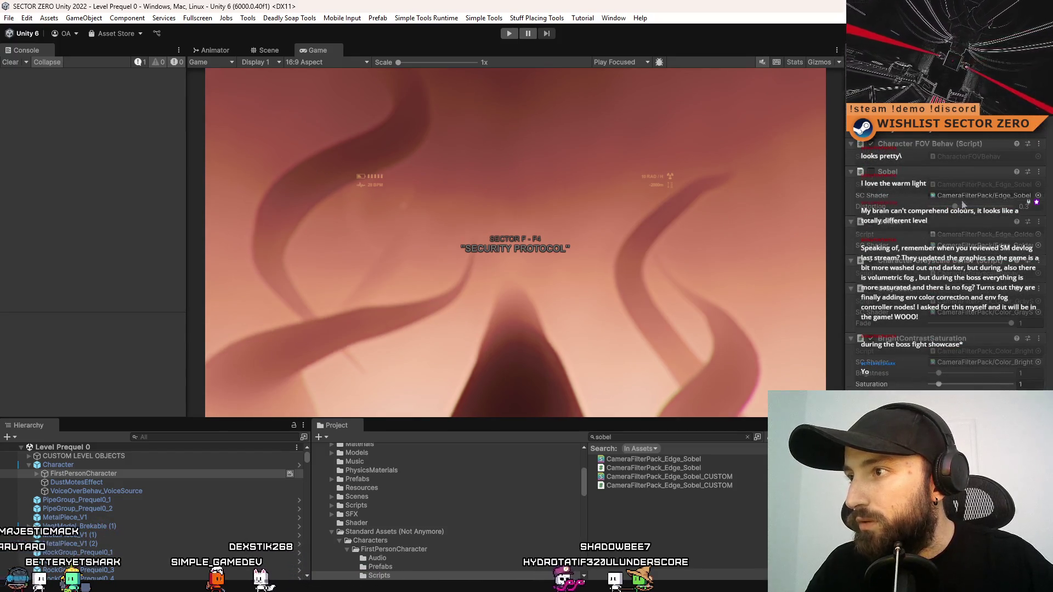
click(974, 185)
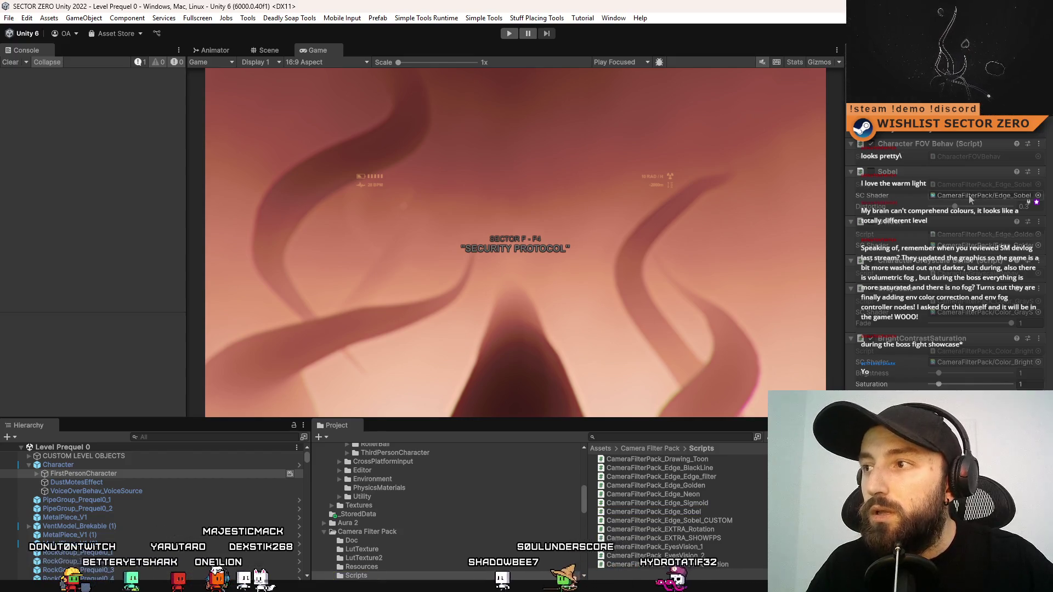
click(969, 196)
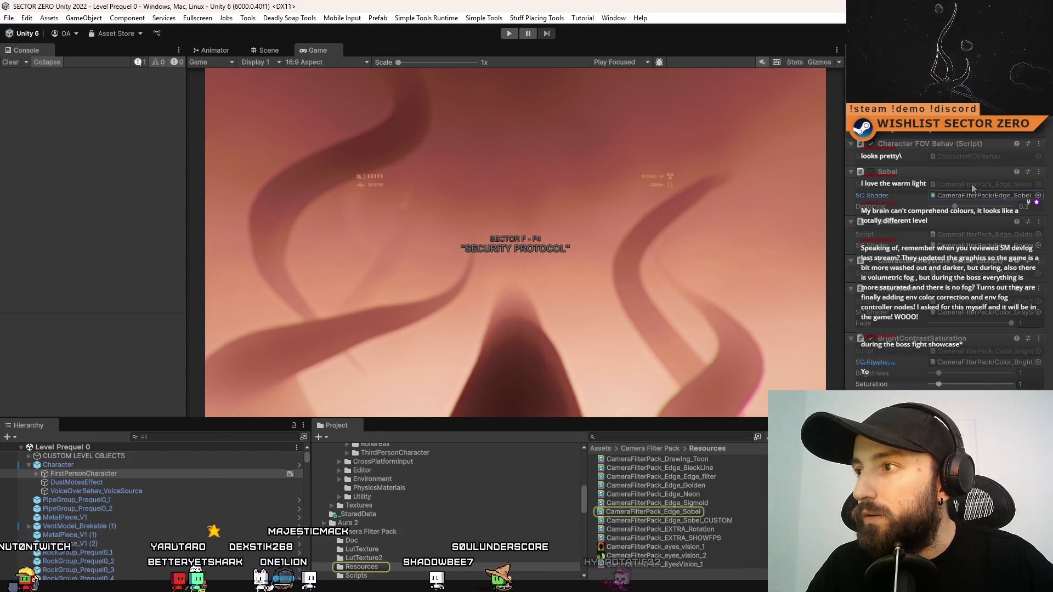
click(971, 184)
double_click(670, 512)
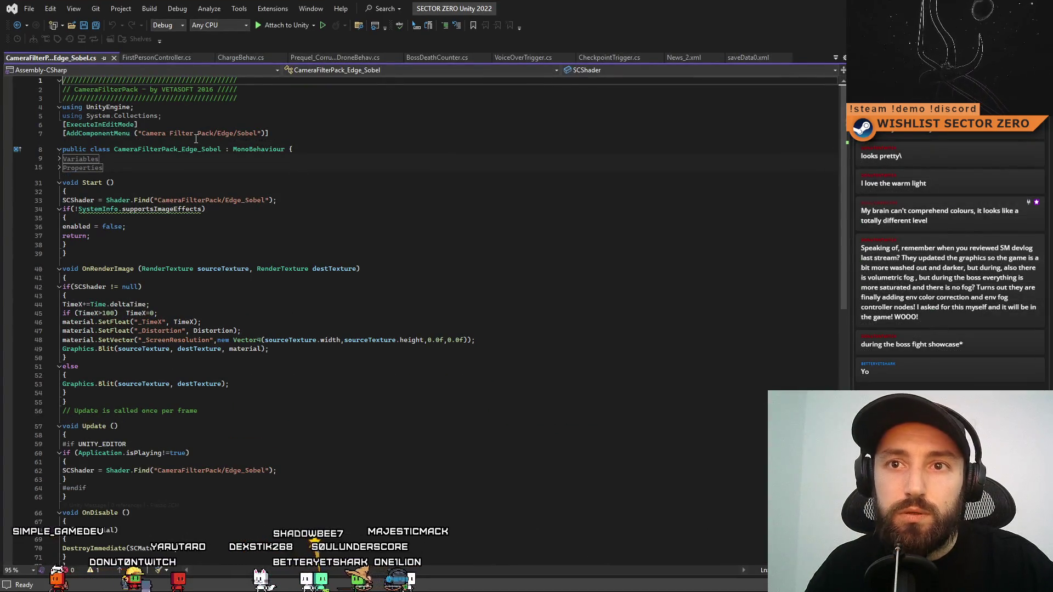
Read the Edge_Sobel script's class header, Variables section and Start method, then return to Unity
click(205, 115)
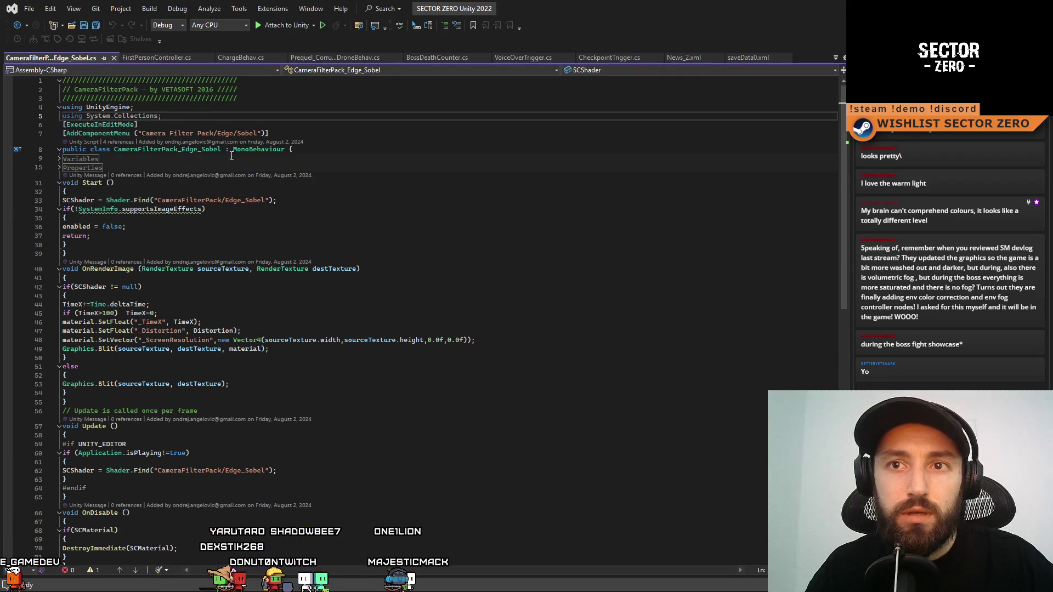
drag(222, 149, 162, 149)
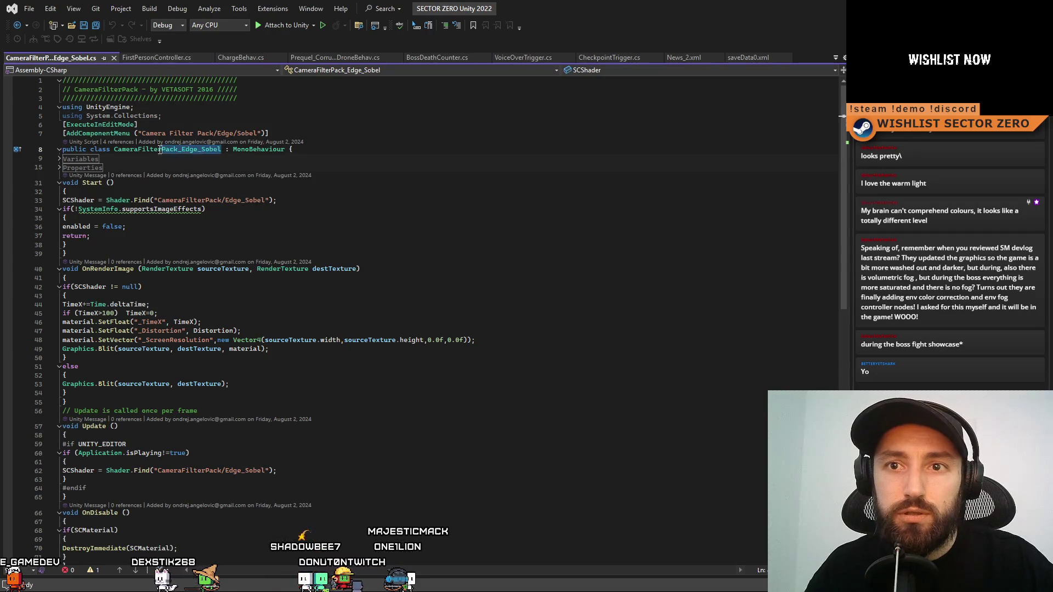
click(108, 158)
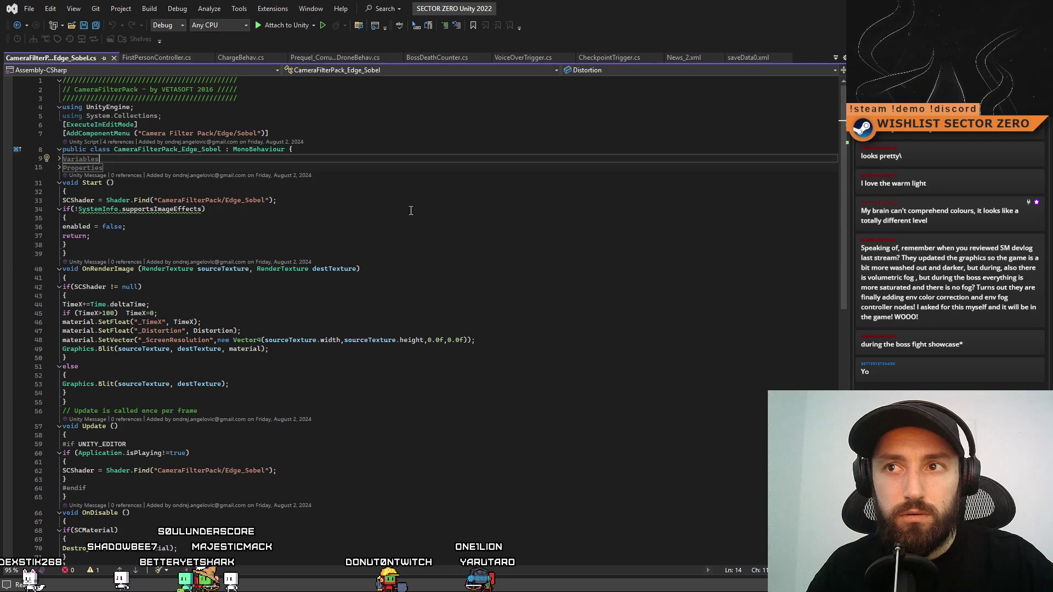
click(460, 217)
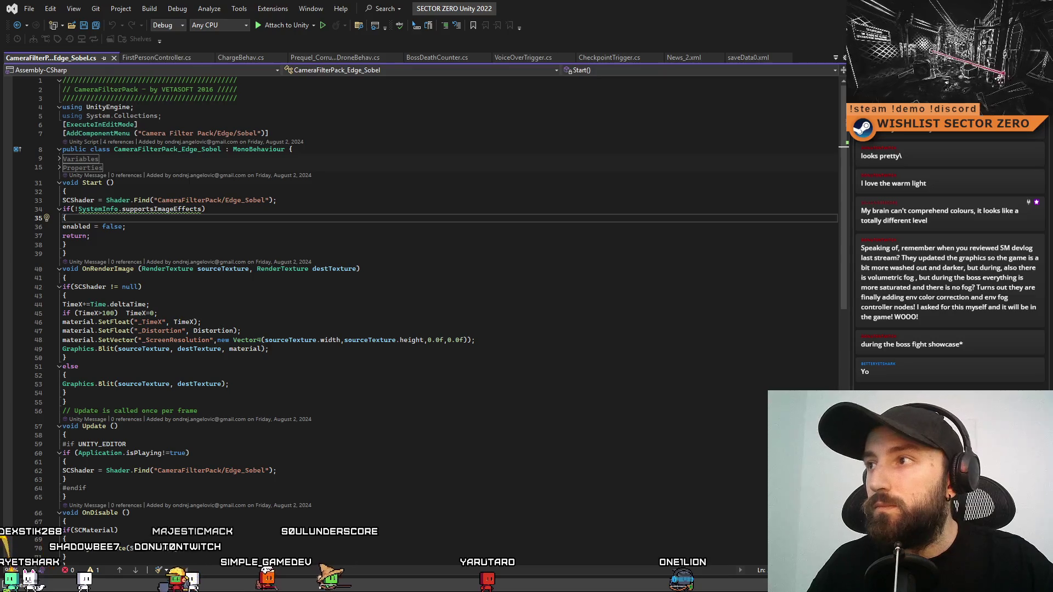
key(alt+Tab)
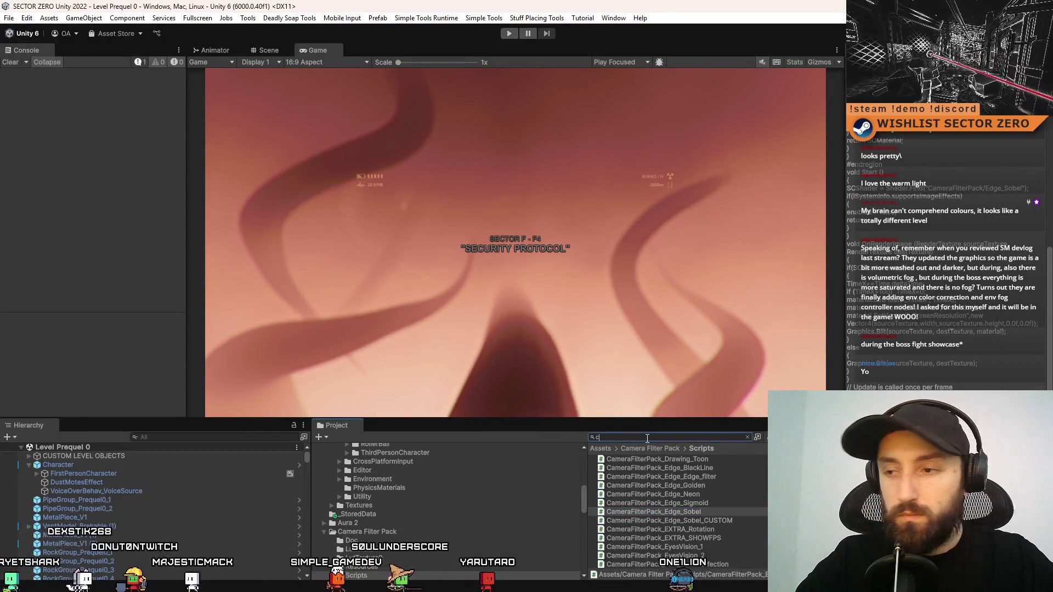
Search 'console' in the Project panel and open ConsoleBehaviour.cs in Visual Studio
text(onsole)
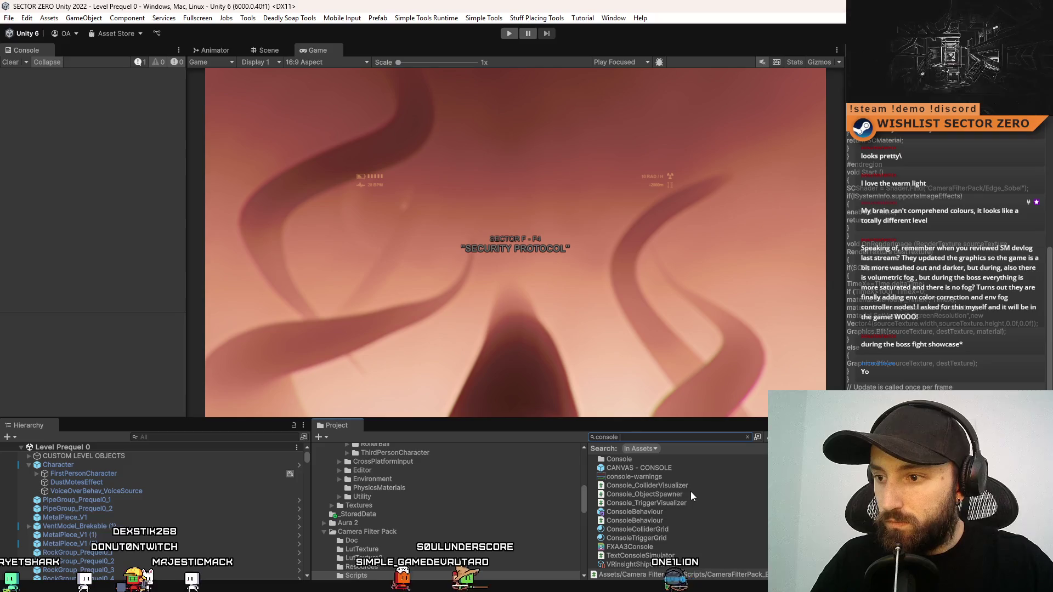
click(660, 521)
double_click(660, 522)
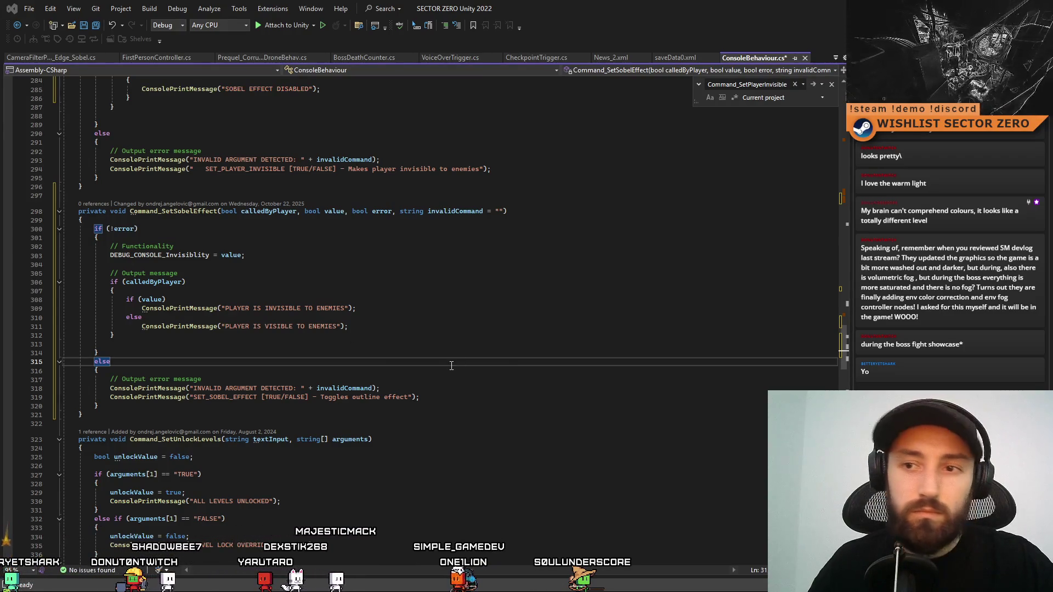
Add a 'CameraFilterPack_Edge_Sobel test' line below the visible-to-enemies message in Command_SetSobelEffect
click(437, 320)
click(459, 327)
key(Return)
key(Return)
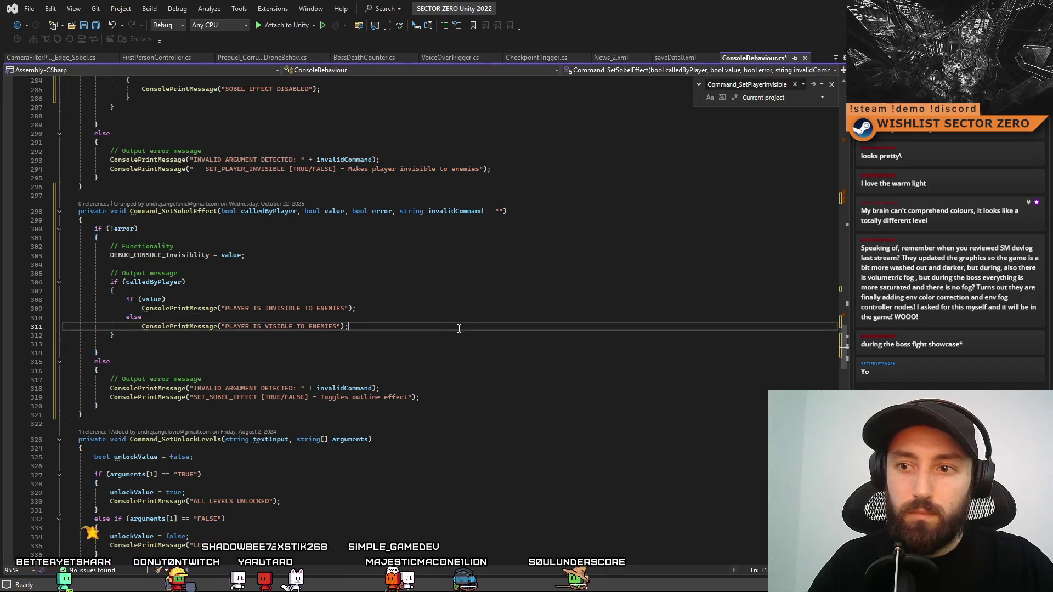
text(CameraFilterPack_Edge_Sobel )
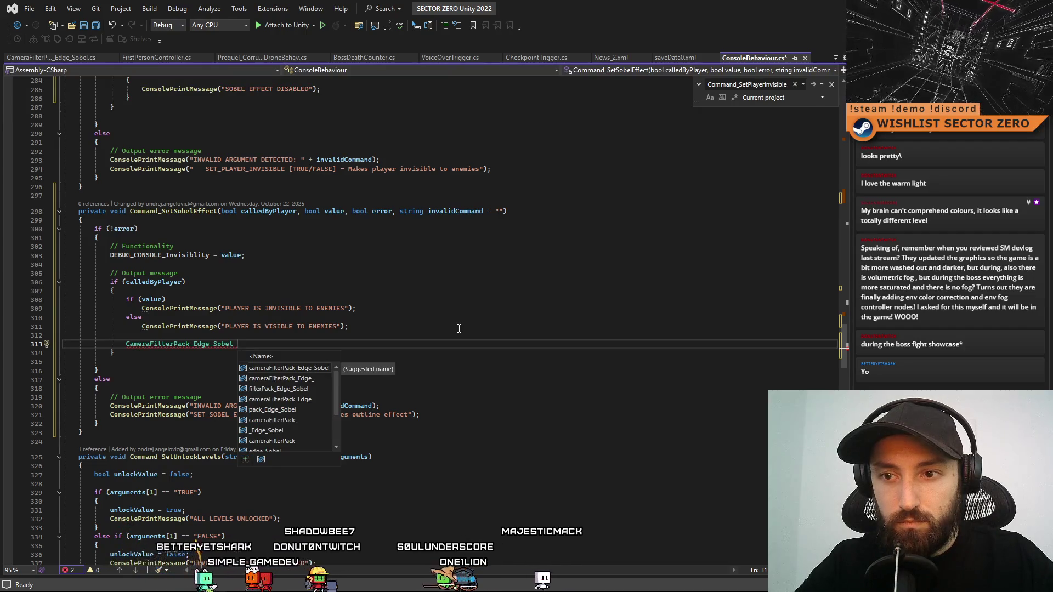
text(test =)
key(BackSpace)
key(BackSpace)
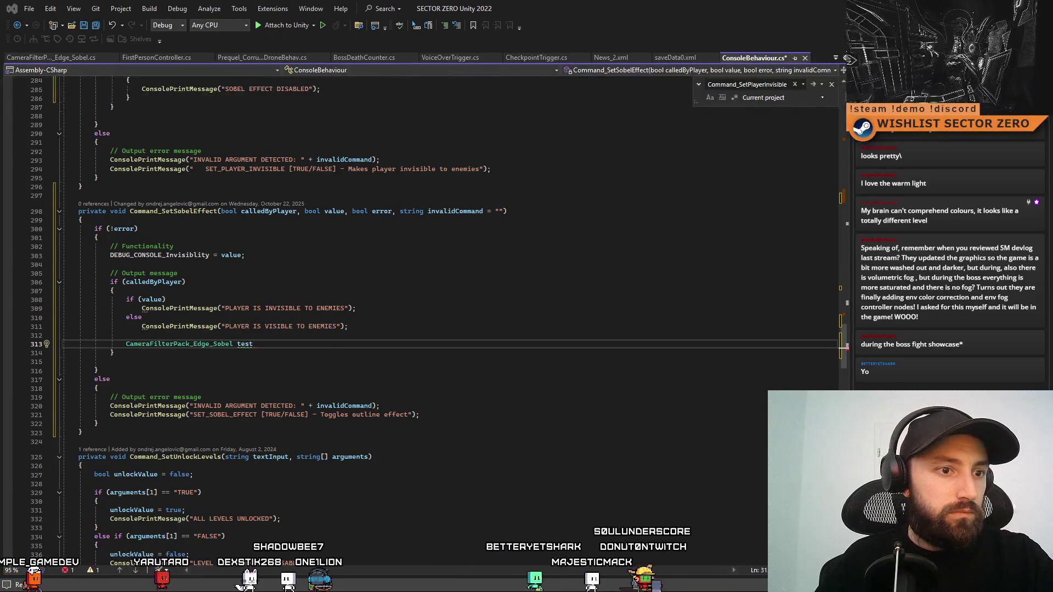
Insert a blank line right after the calledByPlayer block's opening brace
click(378, 289)
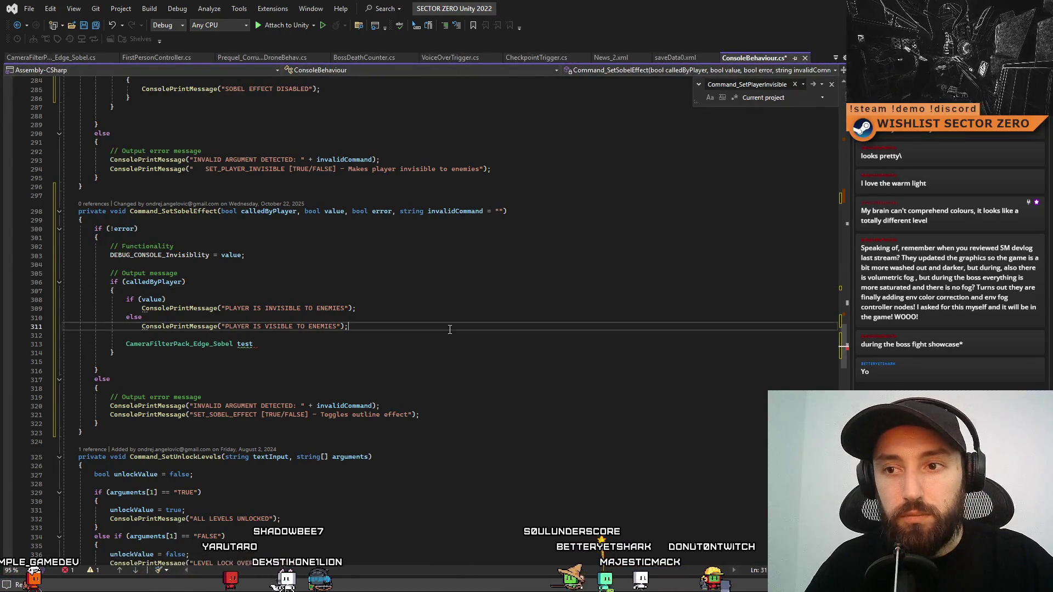
key(Down)
key(Down)
key(Down)
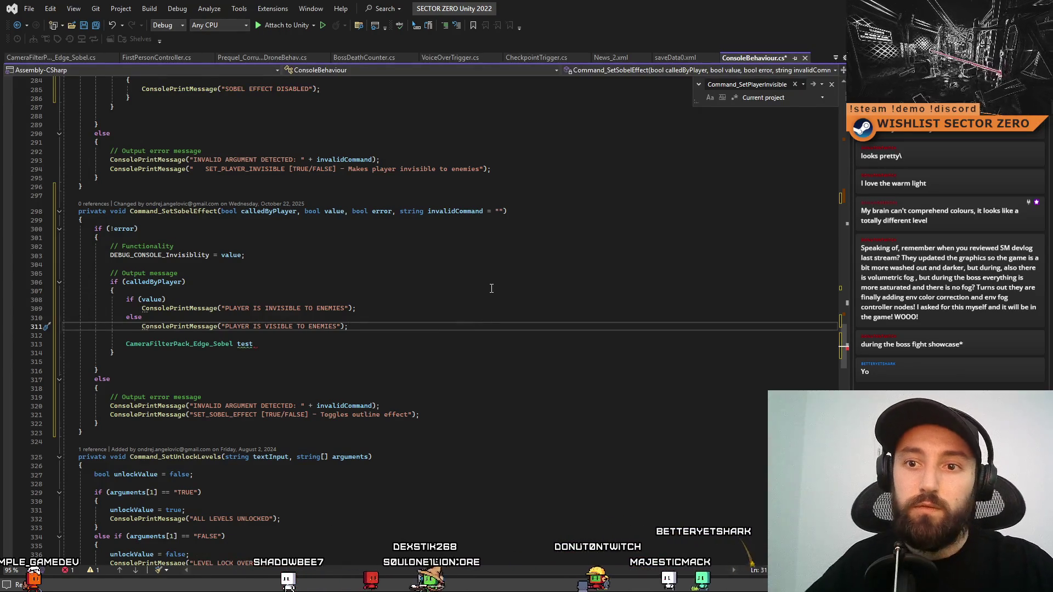
click(334, 344)
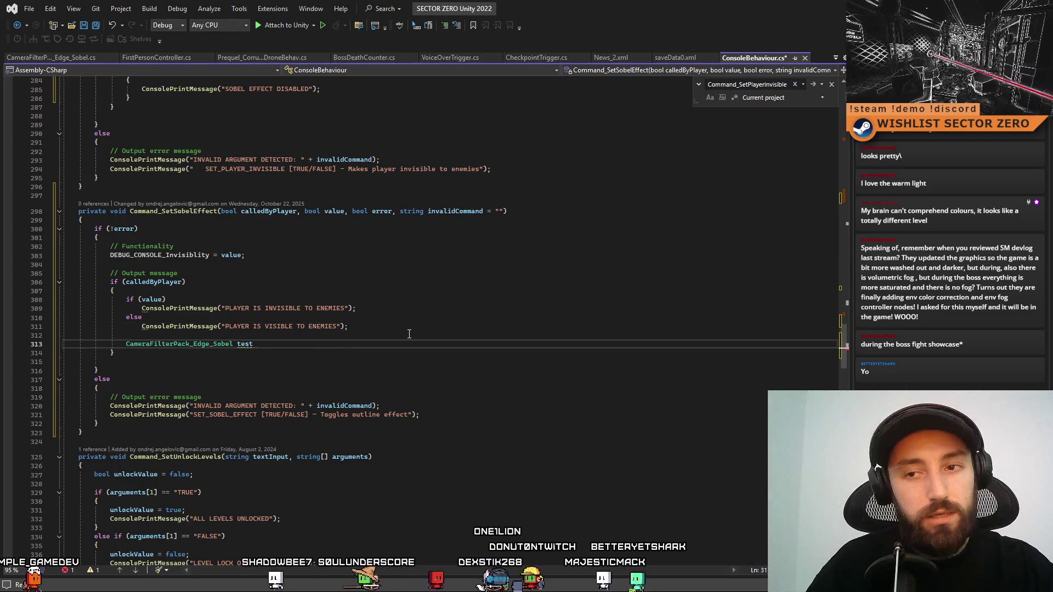
click(311, 291)
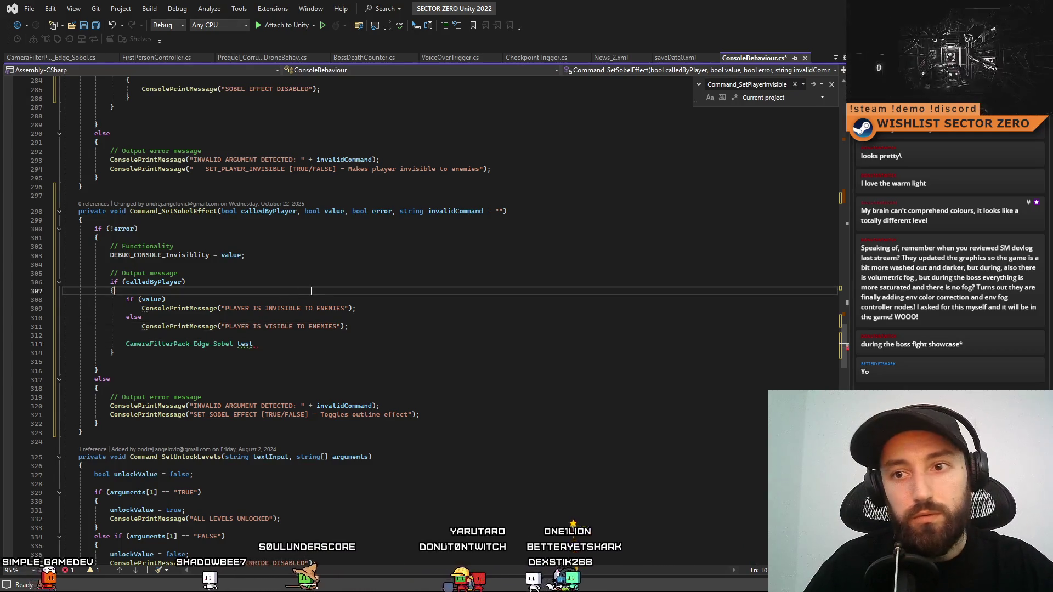
key(Return)
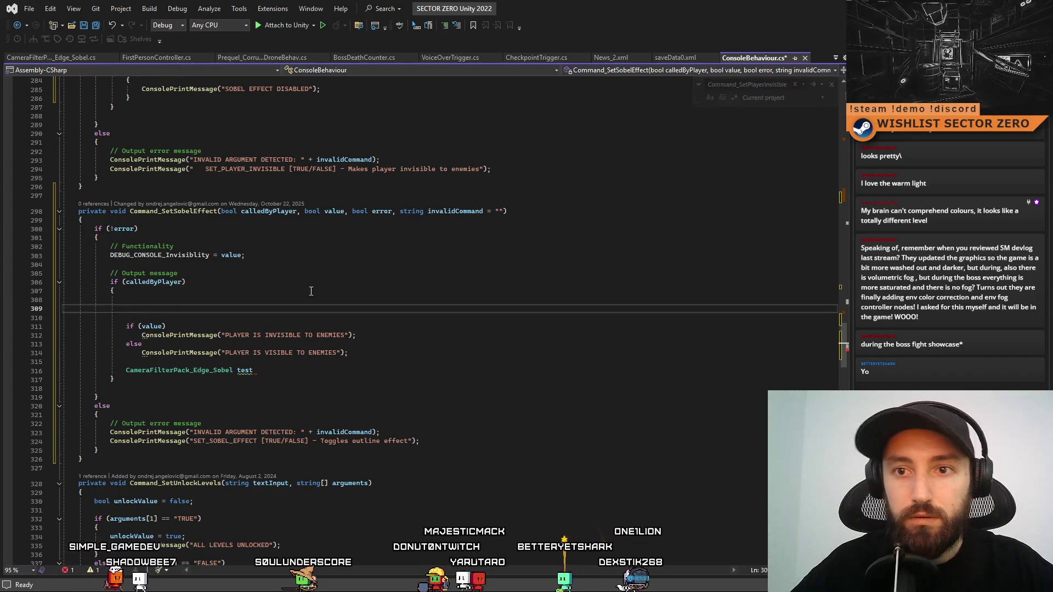
Paste the all-cameras Sobel loop and drop the active-camera condition from its null check
text(Camera[] cameras = Camera.allCameras;  foreach (Camera cam in cameras) {     if (cam == null || !cam.isActiveAndEnabled)         continue;      // Try to get the Sobel component     var sobel = cam.GetComponent<CameraFilterPack_Edge_Sobel>();     if (sobel != null && sobel.enabled)     {         sobel.enabled = false;         Debug.Log($"Disabled CameraFilterPack_Edge_Sobel on camera: {cam.name}");     } })
scroll(300, 318, down, 1)
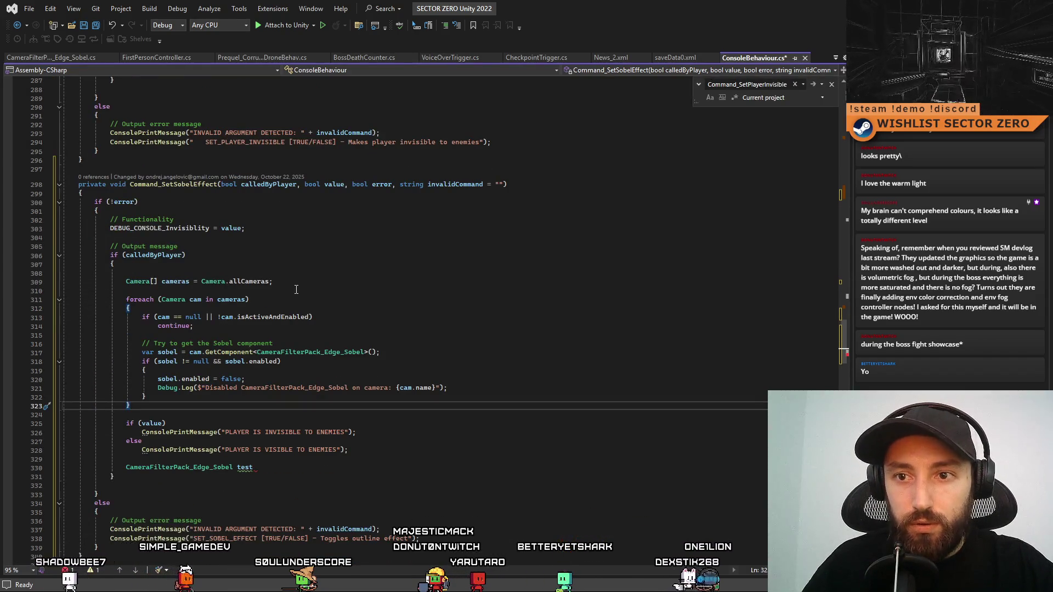
double_click(296, 317)
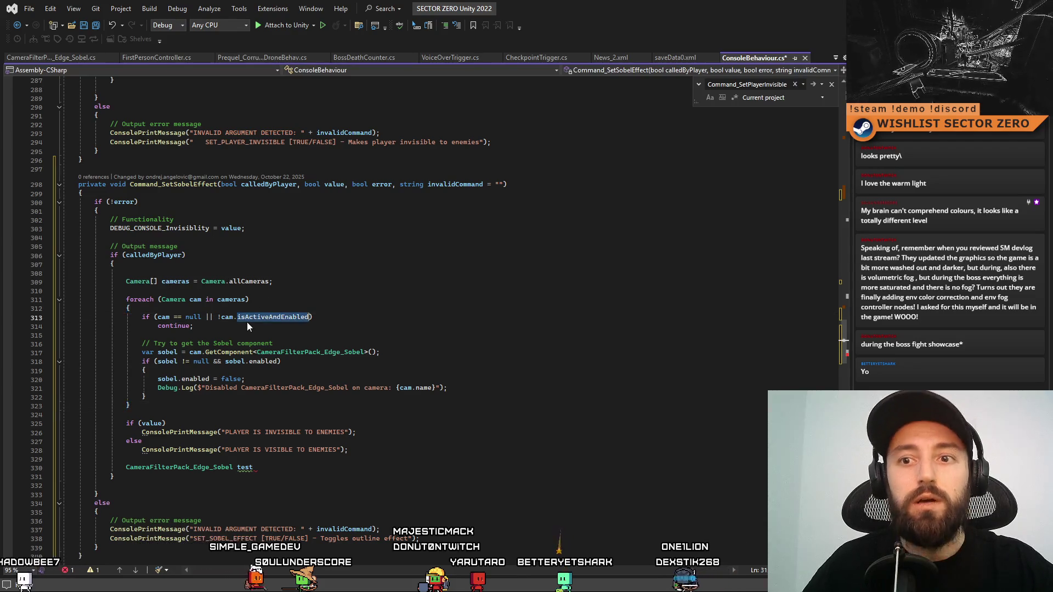
click(408, 333)
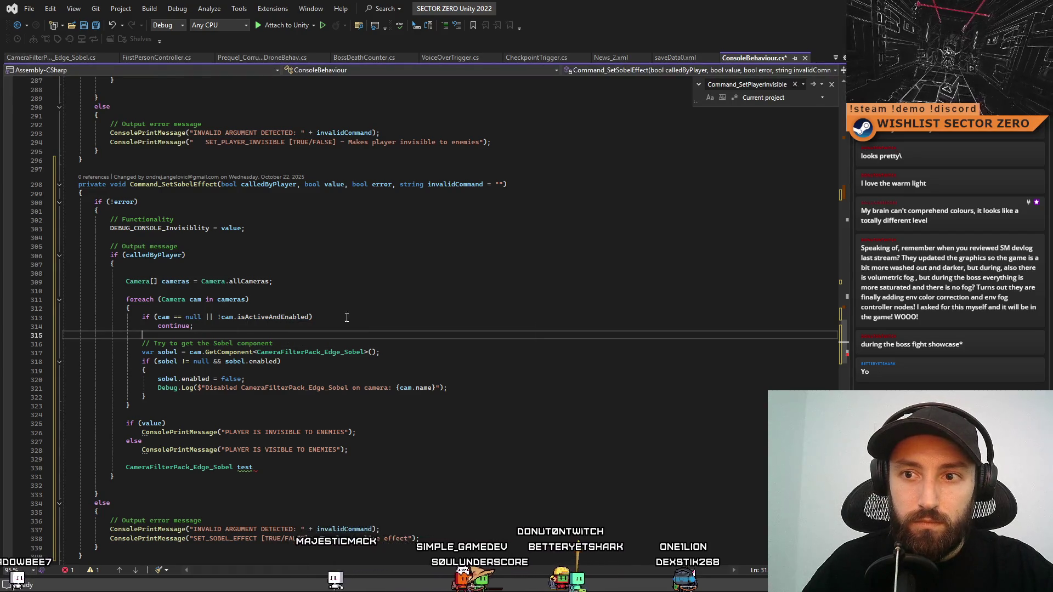
double_click(272, 317)
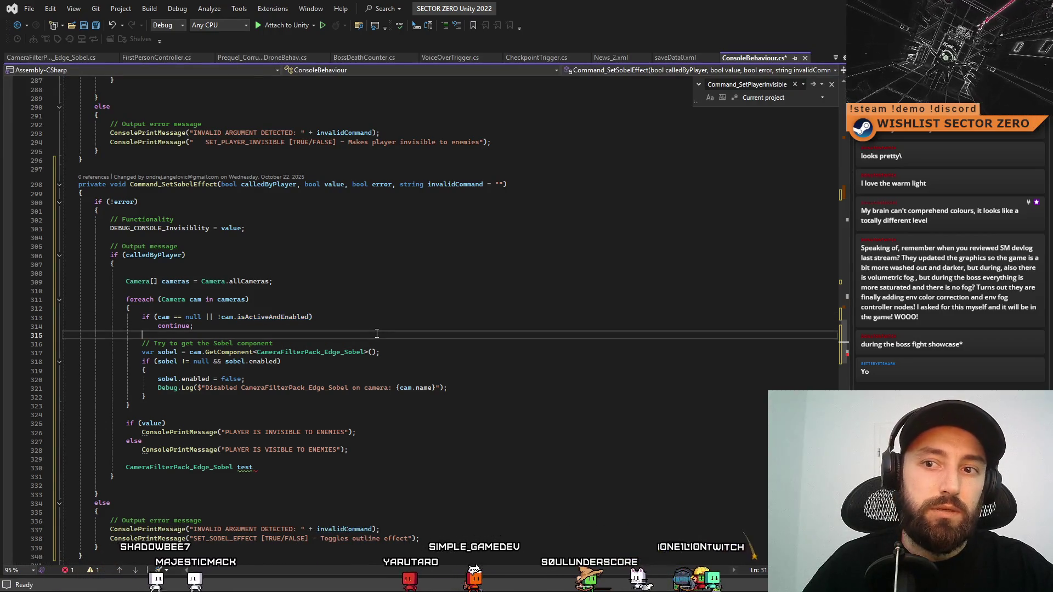
drag(206, 317, 311, 317)
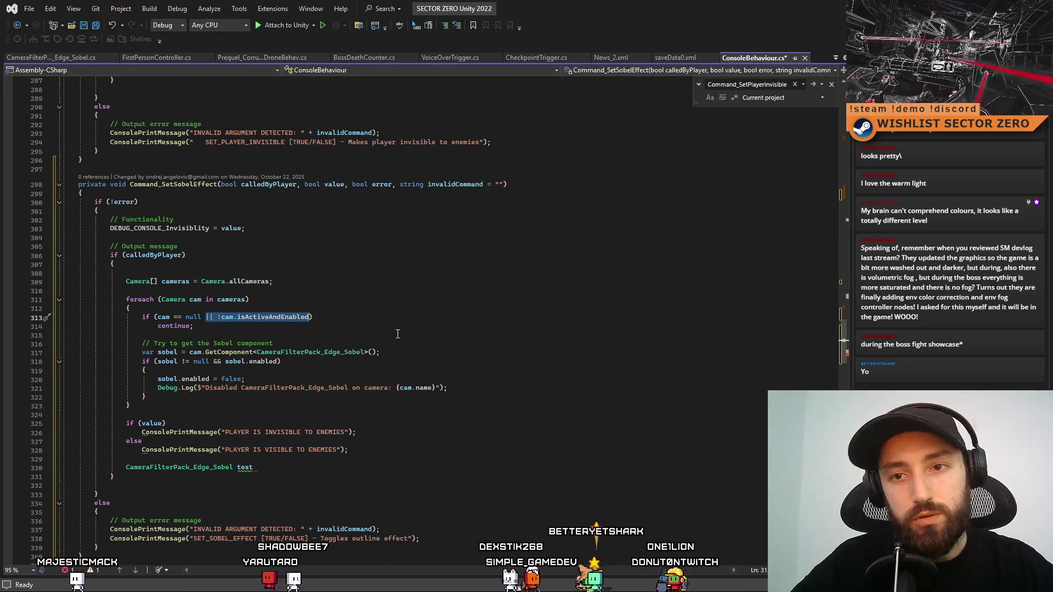
key(Delete)
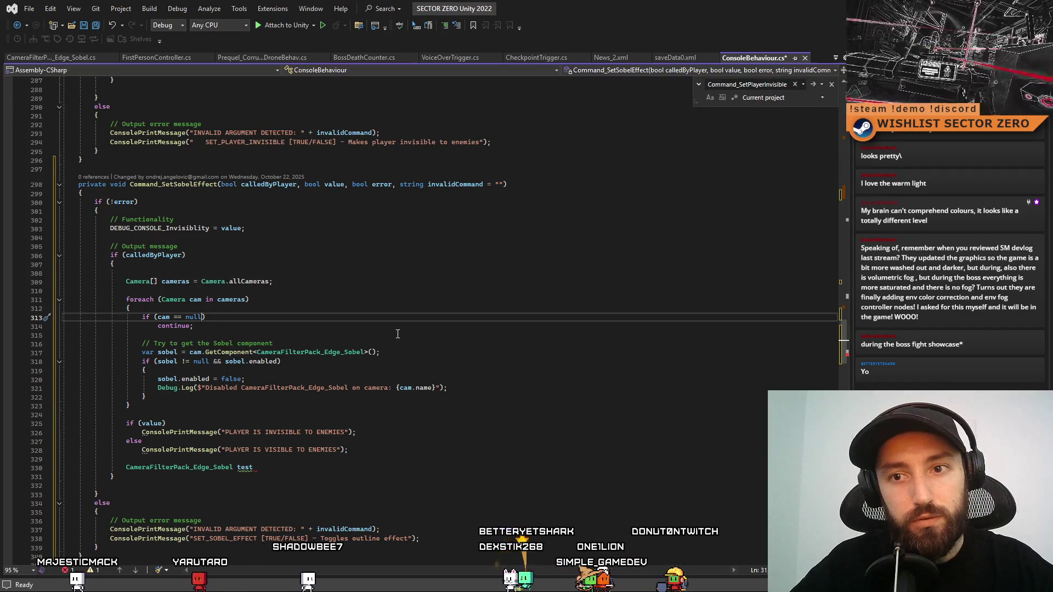
Remove the sobel.enabled condition and set each Sobel component's enabled to value instead of false
key(Down)
key(Down)
key(Down)
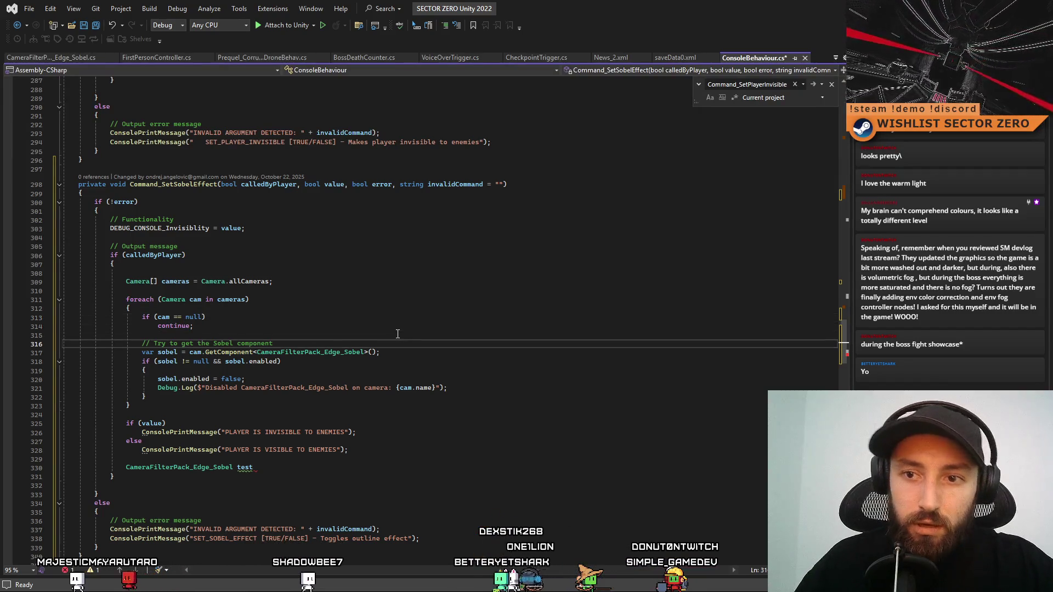
click(284, 329)
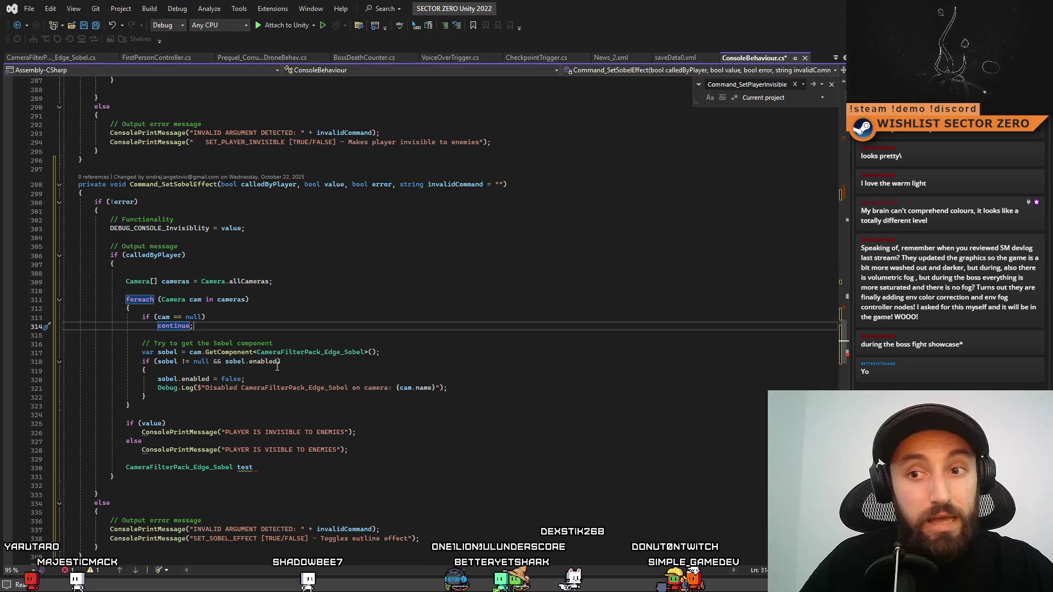
drag(280, 362, 229, 365)
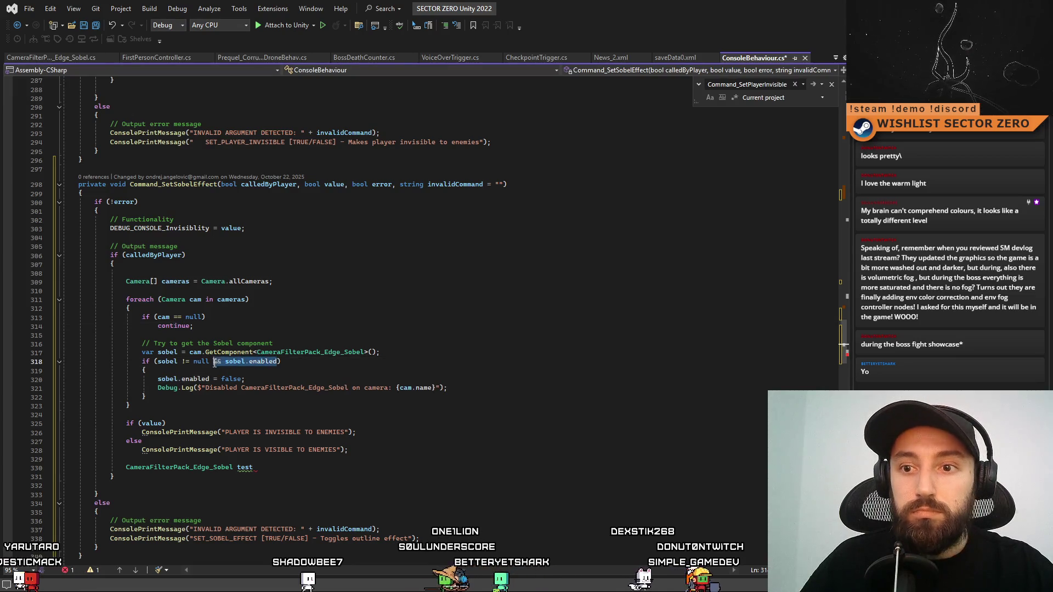
key(BackSpace)
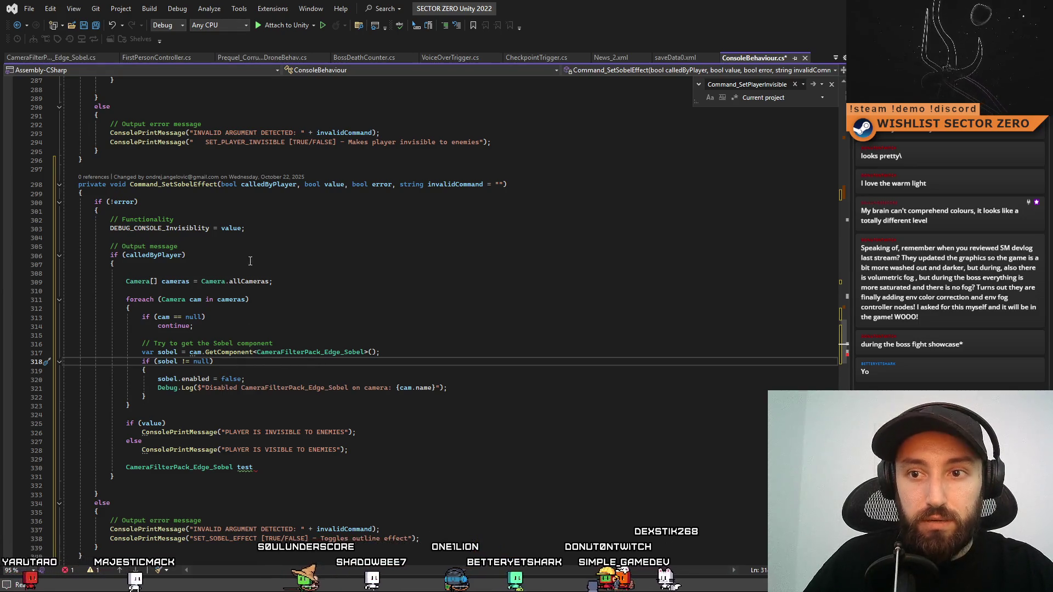
click(152, 424)
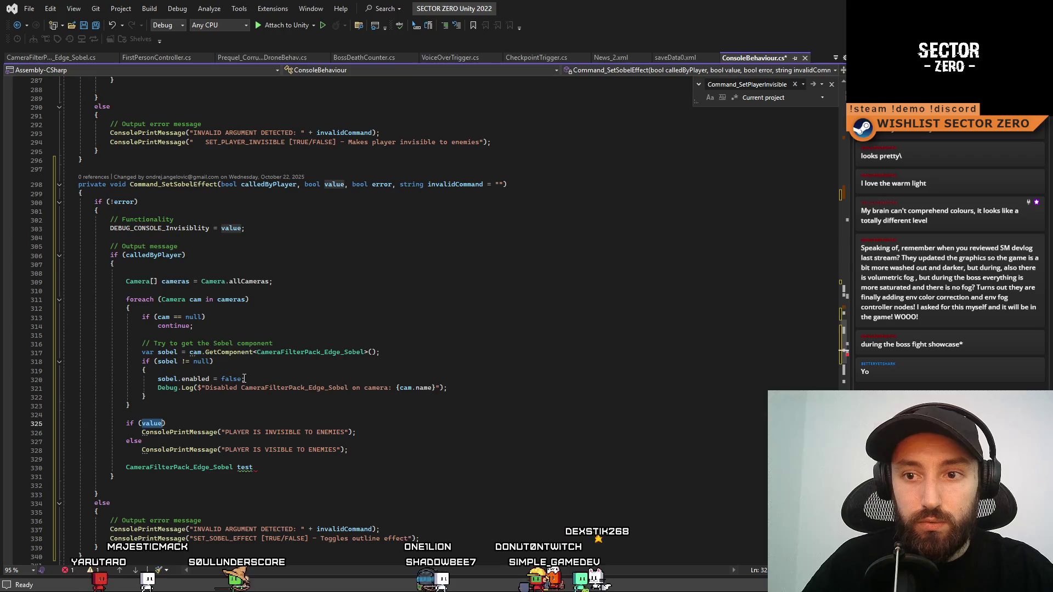
double_click(231, 379)
text(value)
key(Up)
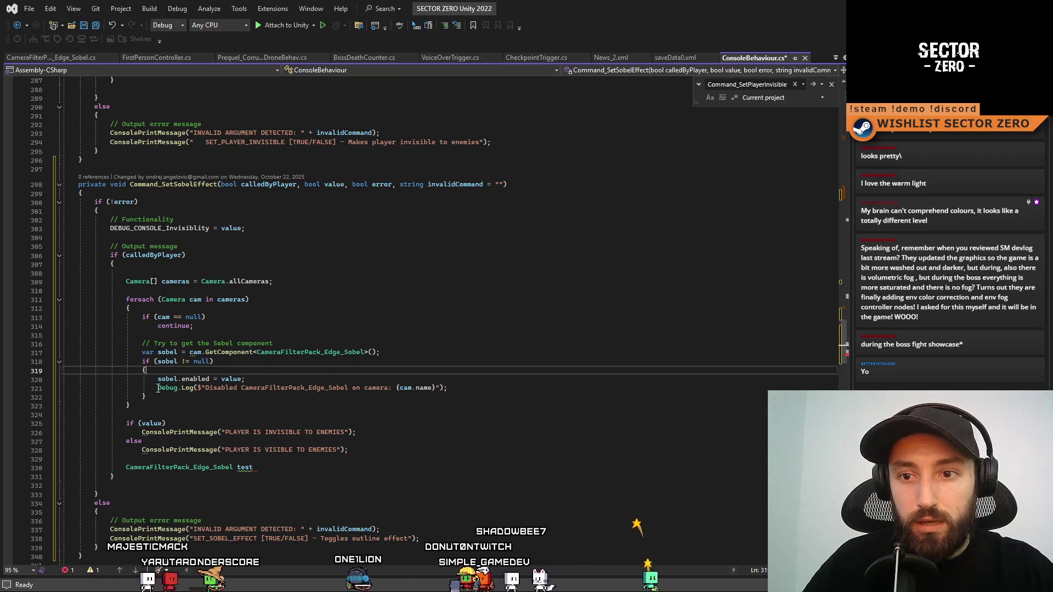
Delete the Debug.Log line and the old Functionality comment and invisibility assignment
drag(158, 388, 494, 388)
key(Delete)
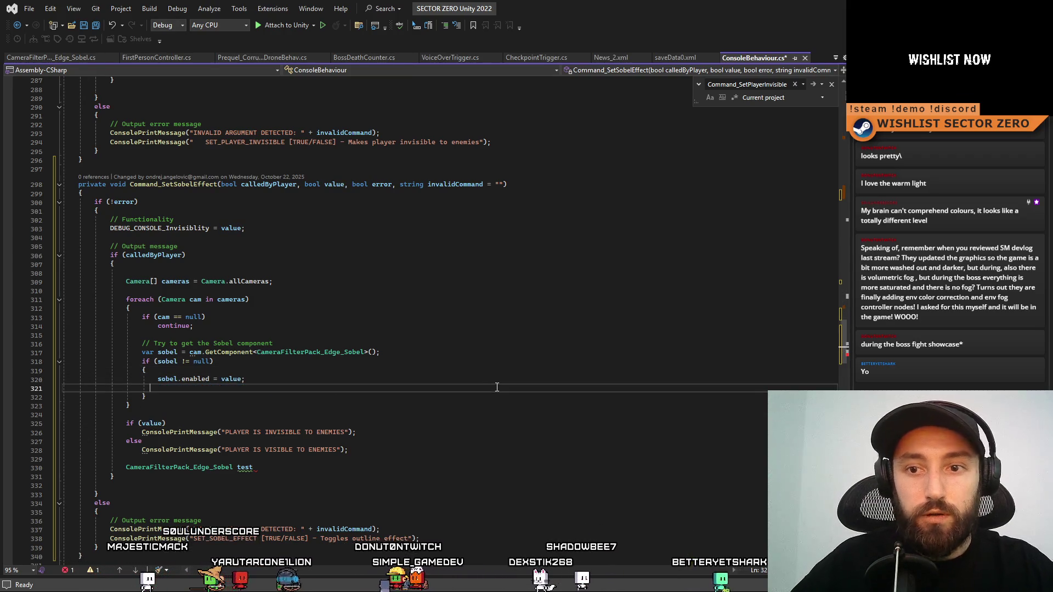
key(BackSpace)
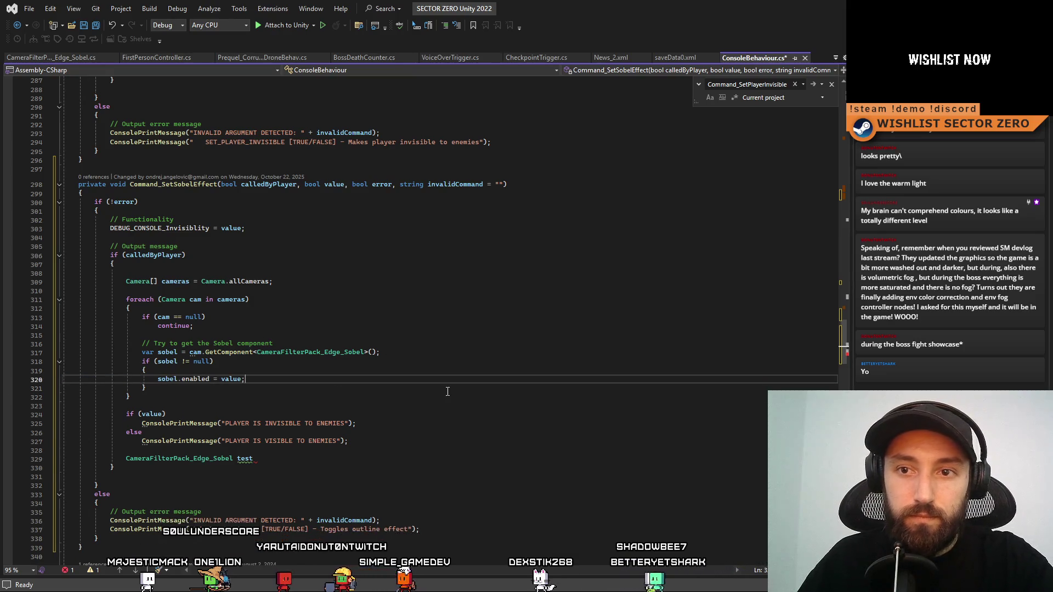
key(Up)
key(Up)
key(Up)
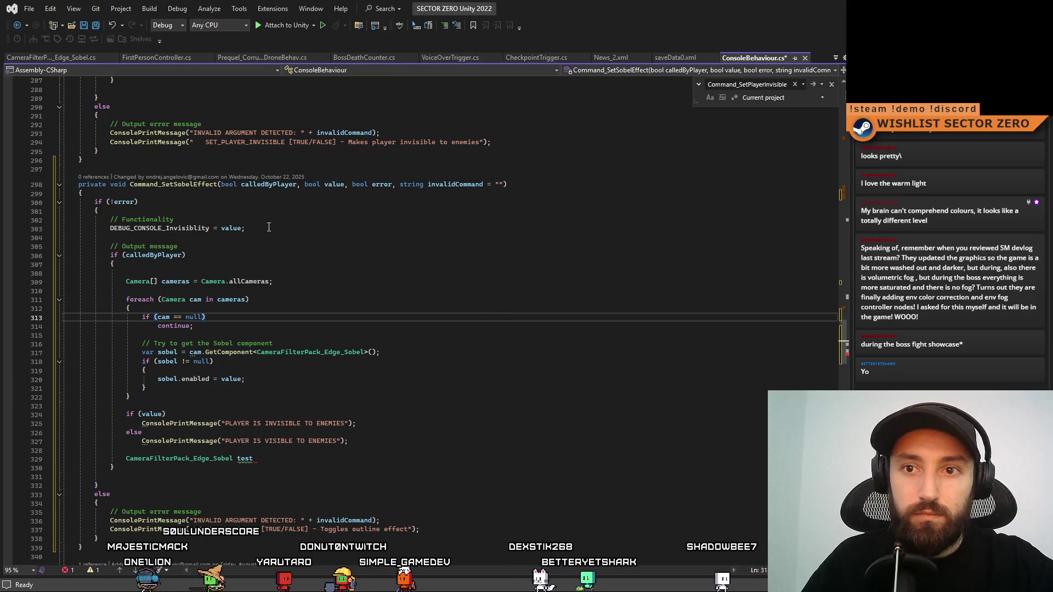
drag(280, 227, 25, 226)
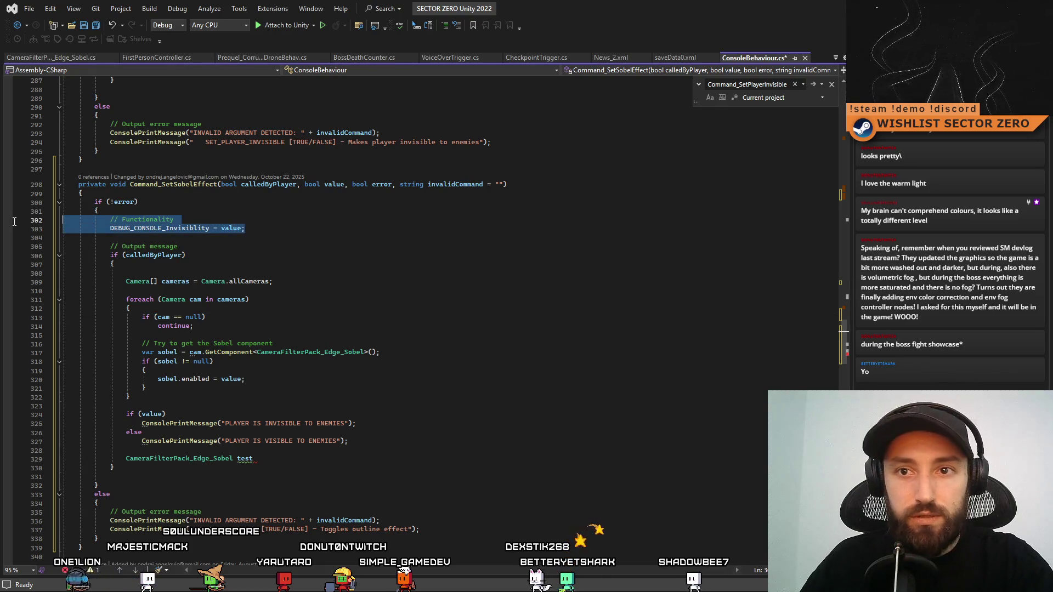
key(BackSpace)
key(BackSpace)
key(BackSpace)
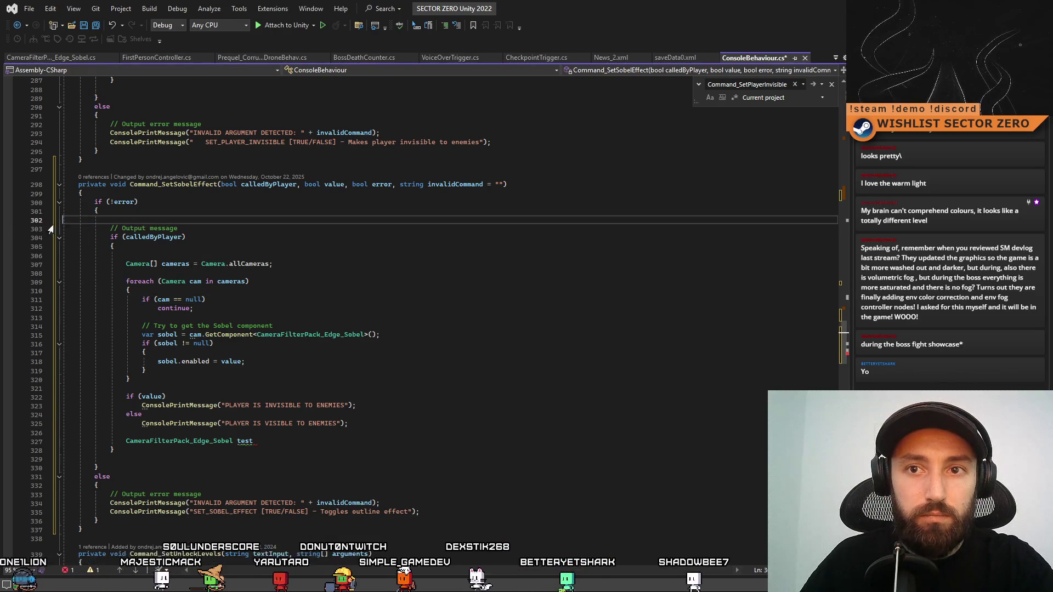
Delete the unfinished CameraFilterPack_Edge_Sobel test line
click(449, 344)
click(284, 433)
key(shift+Home)
key(shift+Home)
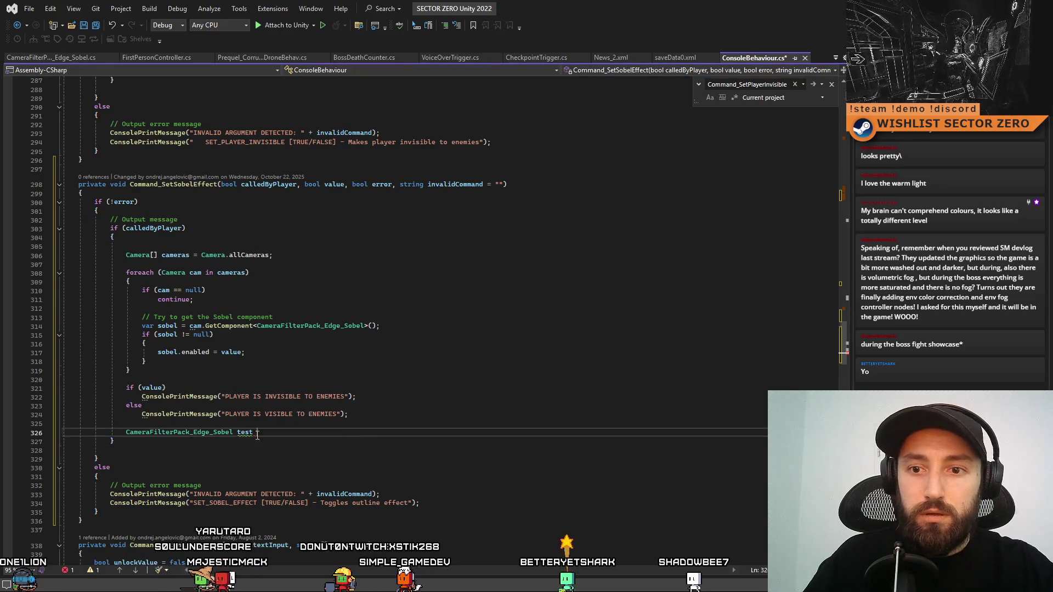
key(BackSpace)
key(BackSpace)
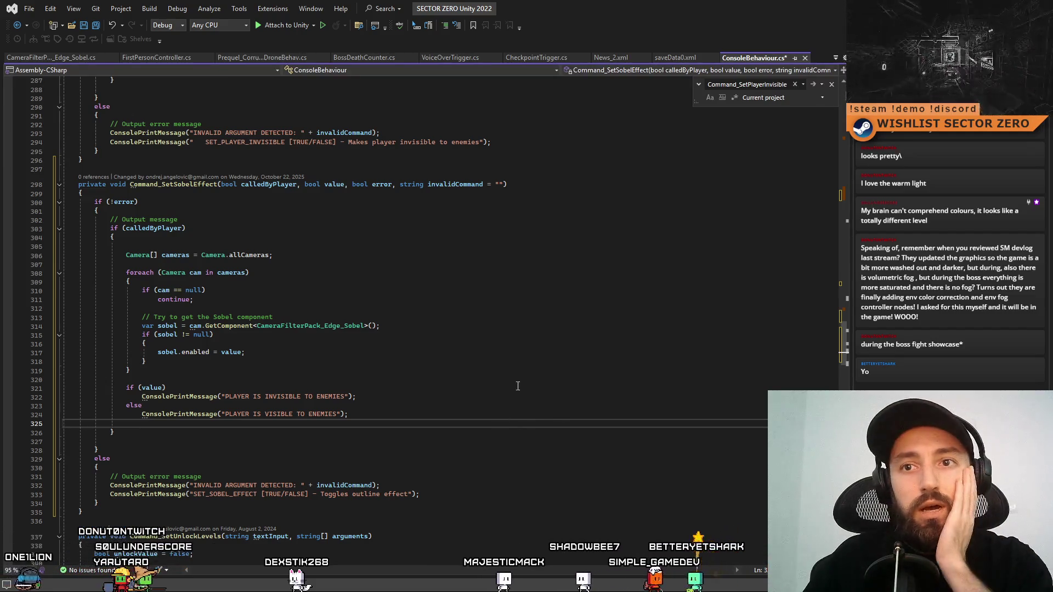
scroll(848, 331, up, 6)
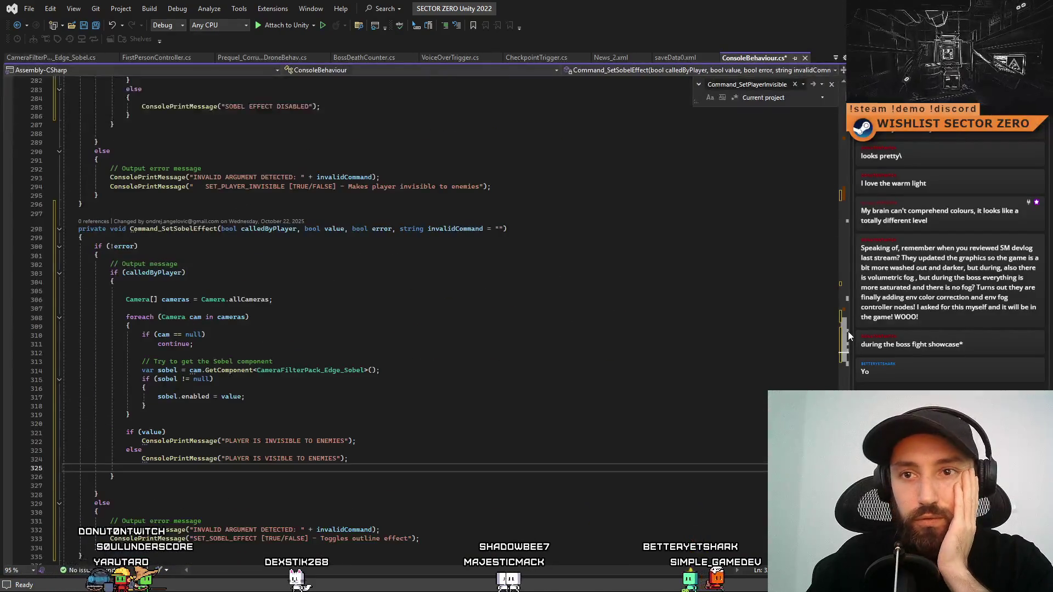
scroll(852, 322, up, 6)
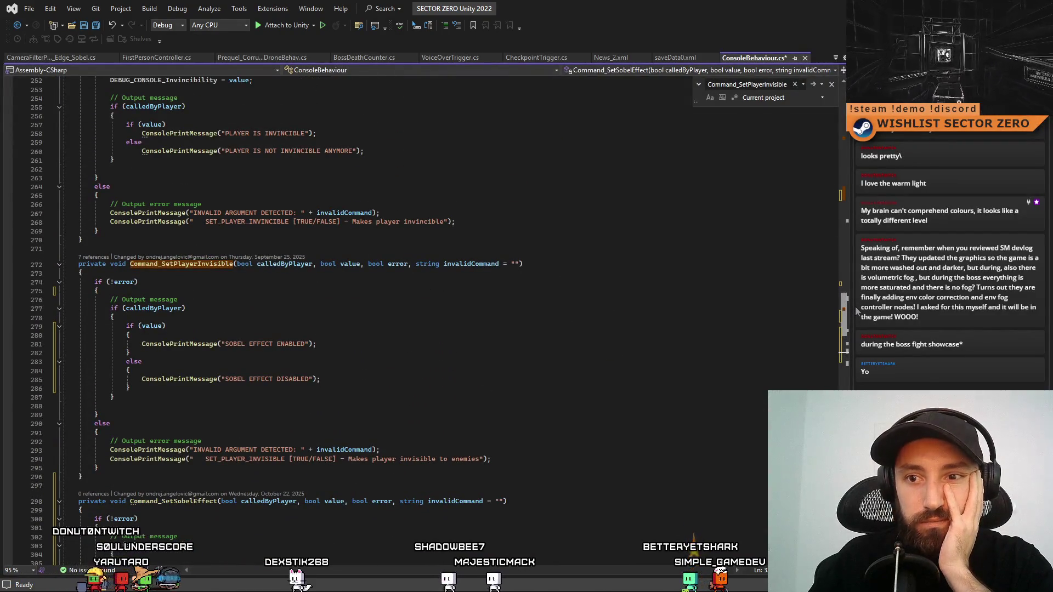
scroll(857, 311, down, 4)
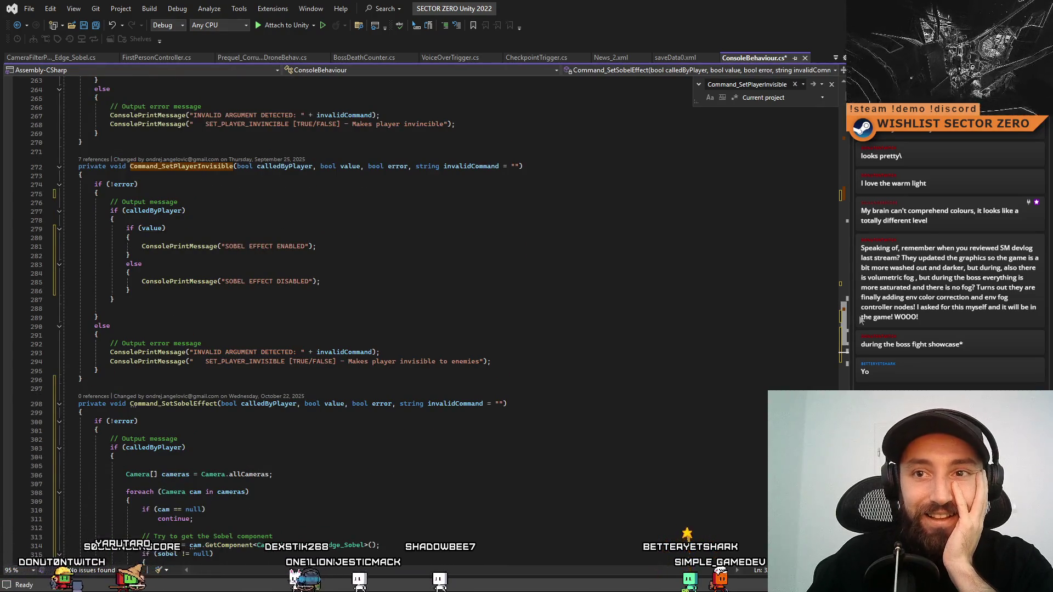
scroll(860, 320, down, 4)
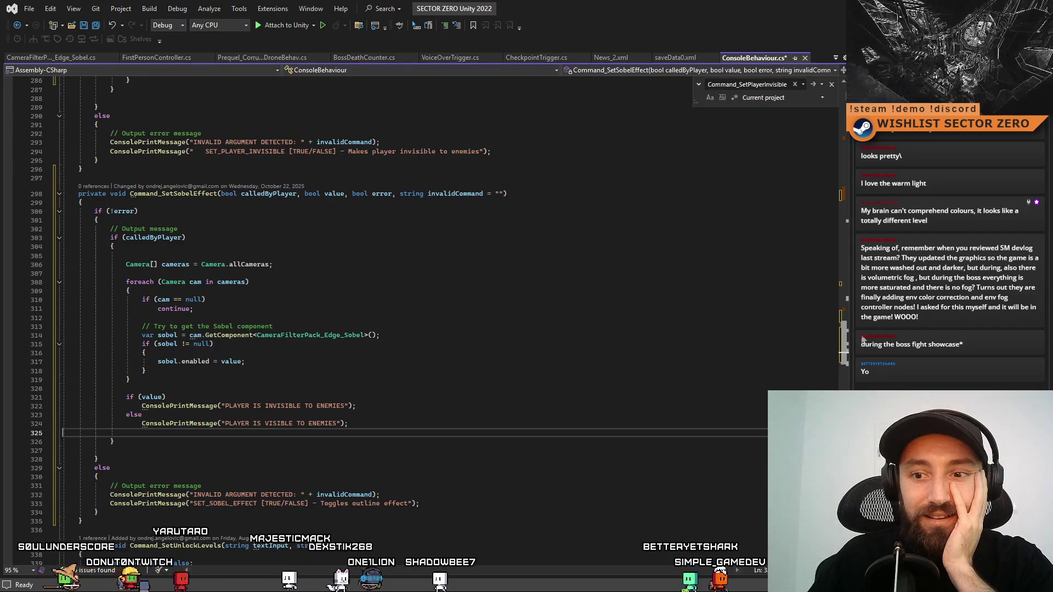
scroll(417, 233, up, 3)
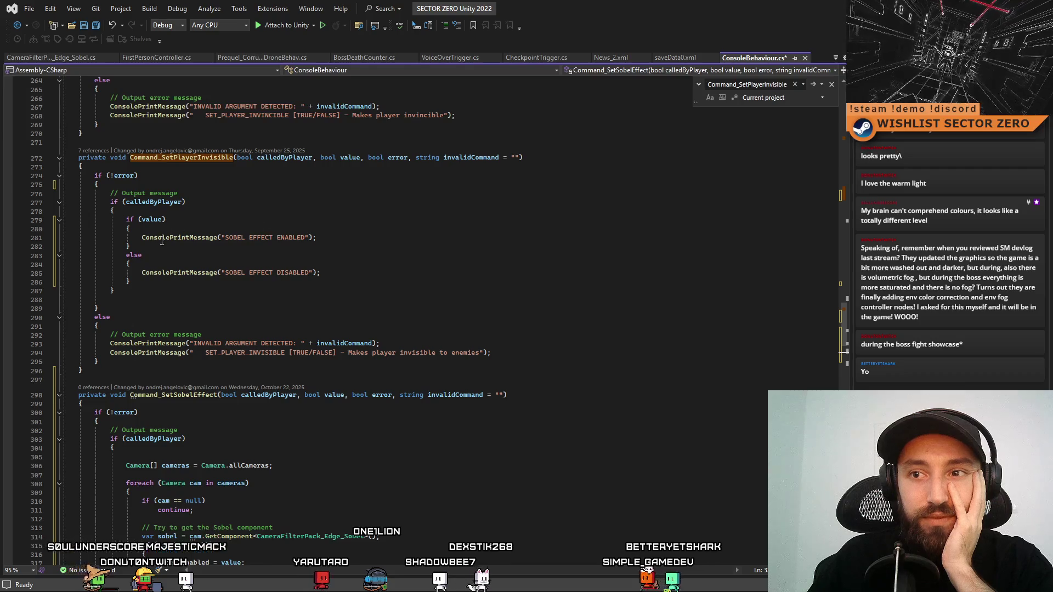
scroll(295, 291, down, 3)
scroll(295, 291, down, 4)
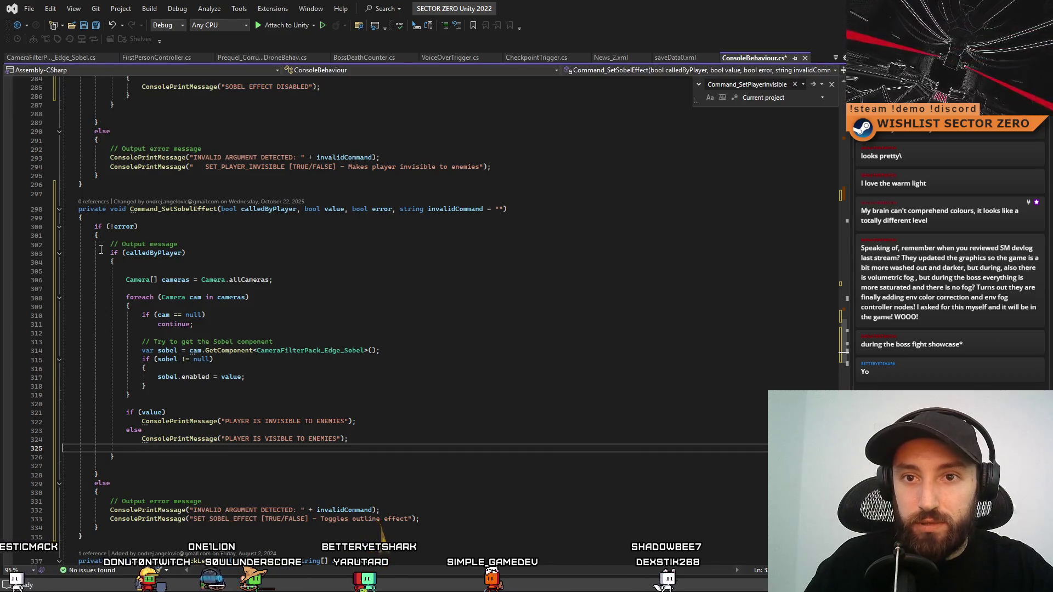
Select the Command_SetSobelEffect body, undo six edits, and select the duplicated Command_SetPlayerInvisible method
mouse_move(89, 539)
mouse_down()
mouse_move(80, 235)
mouse_move(43, 211)
mouse_up()
key(ctrl+c)
key(ctrl+z)
key(ctrl+z)
key(ctrl+z)
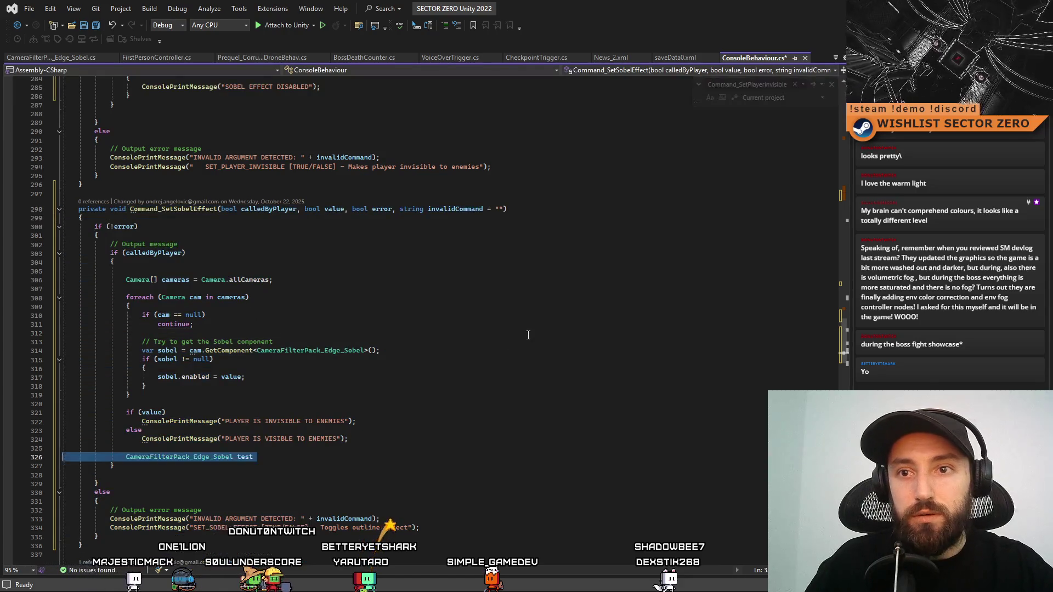
key(ctrl+z)
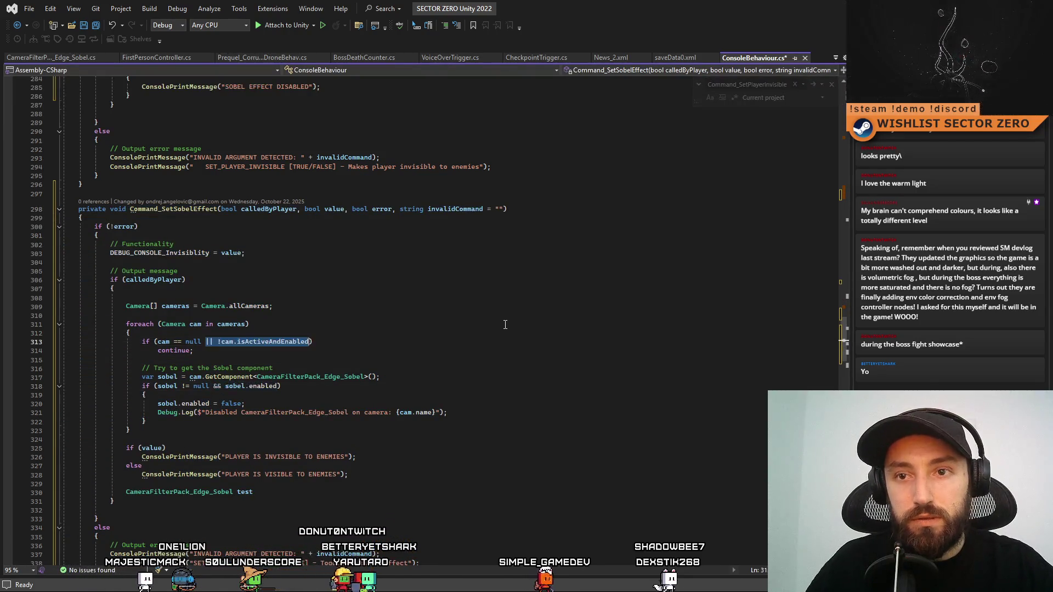
key(ctrl+z)
key(ctrl+z)
key(ctrl+z)
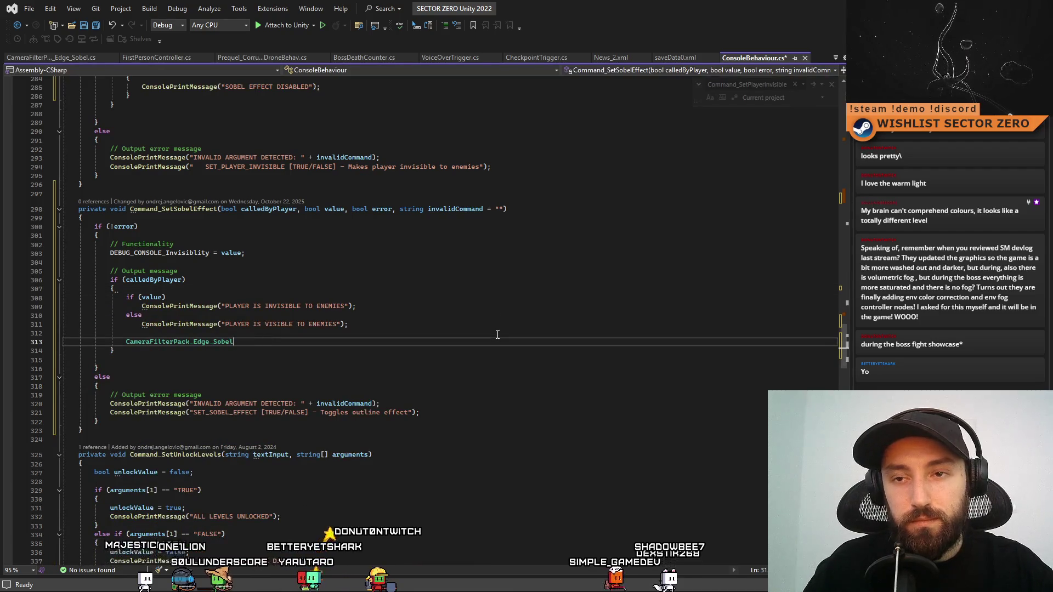
key(ctrl+z)
key(ctrl+z)
key(ctrl+z)
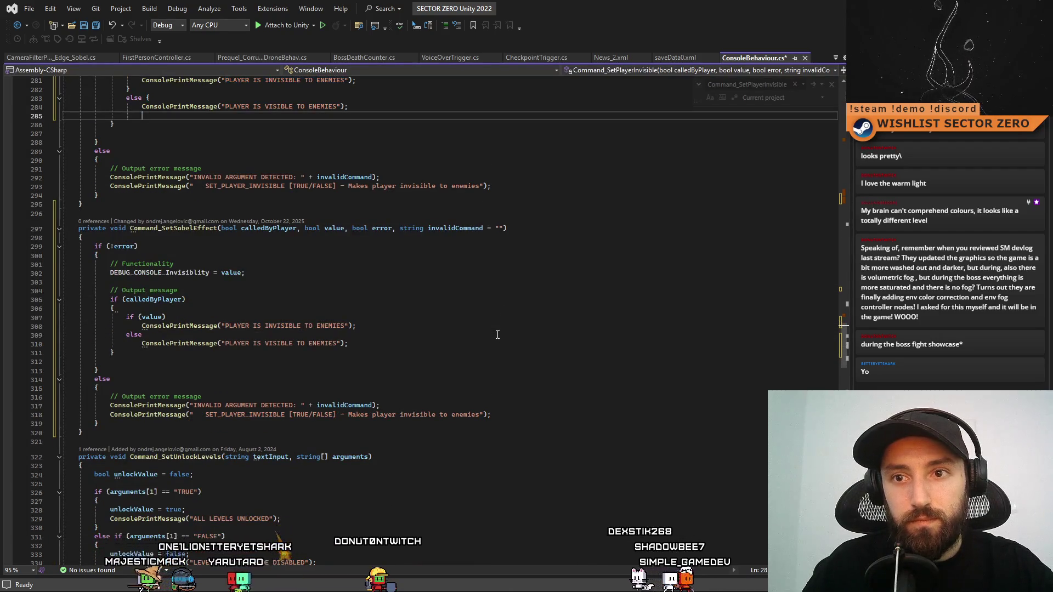
key(ctrl+z)
key(ctrl+z)
key(ctrl+z)
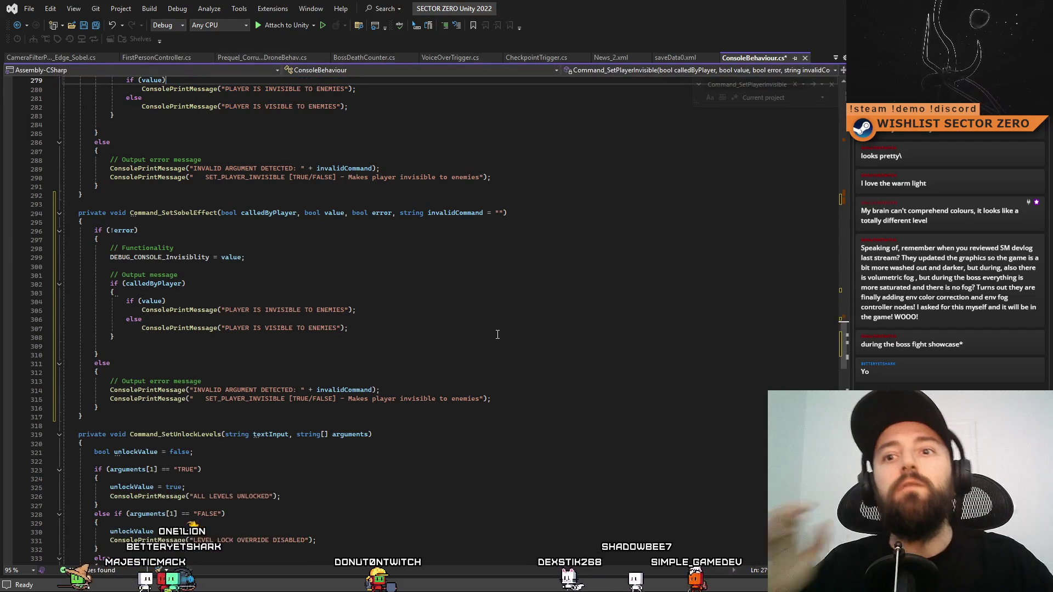
key(ctrl+z)
key(ctrl+z)
key(ctrl+z)
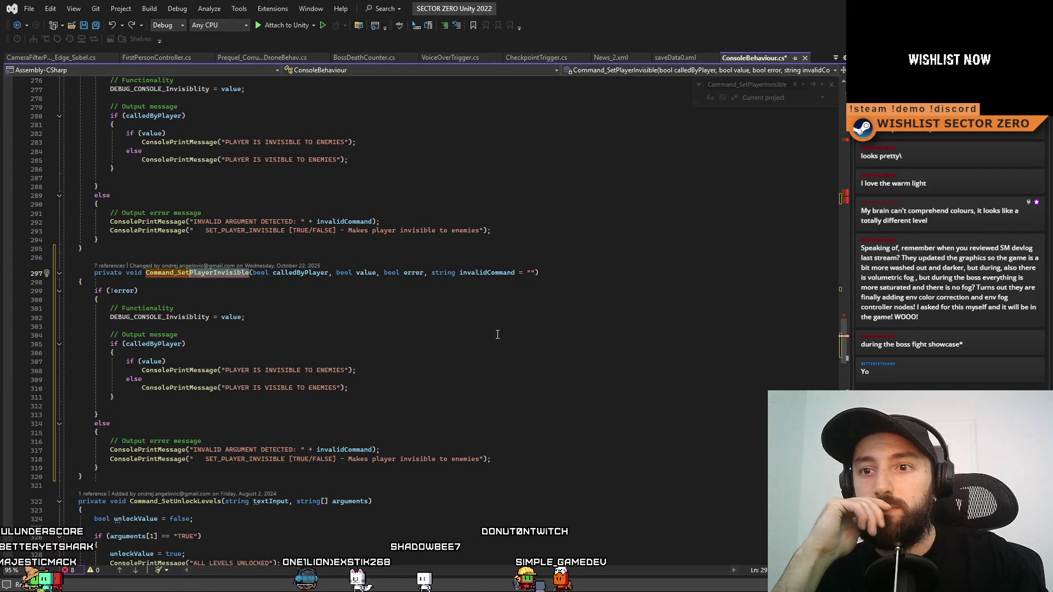
mouse_move(98, 468)
mouse_down()
mouse_move(71, 460)
mouse_move(33, 308)
mouse_move(11, 273)
mouse_up()
Paste Command_SetSobelEffect over the duplicate method and delete the stray closing brace
key(ctrl+v)
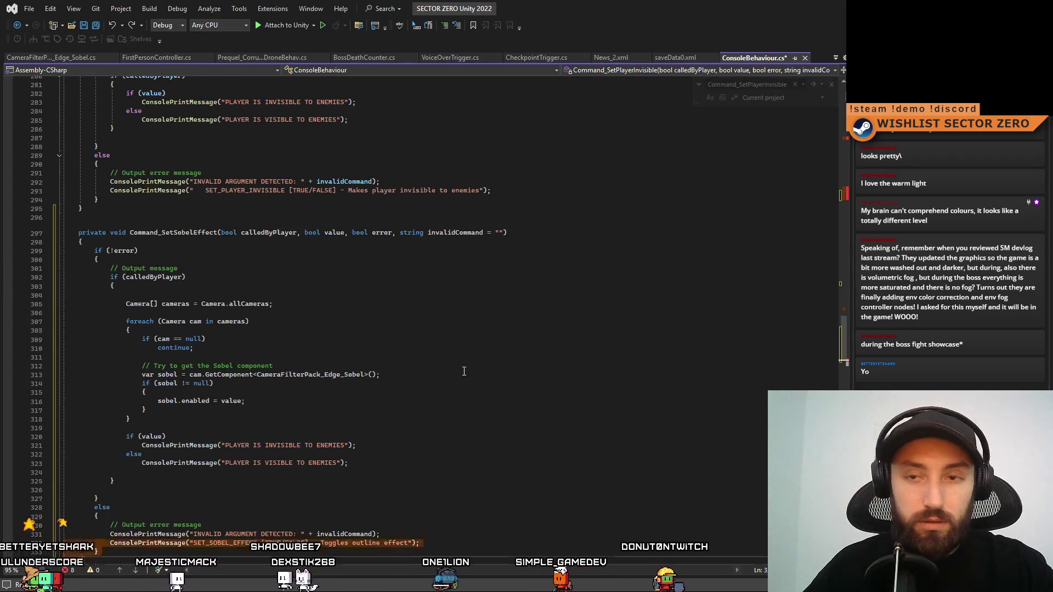
scroll(130, 358, down, 8)
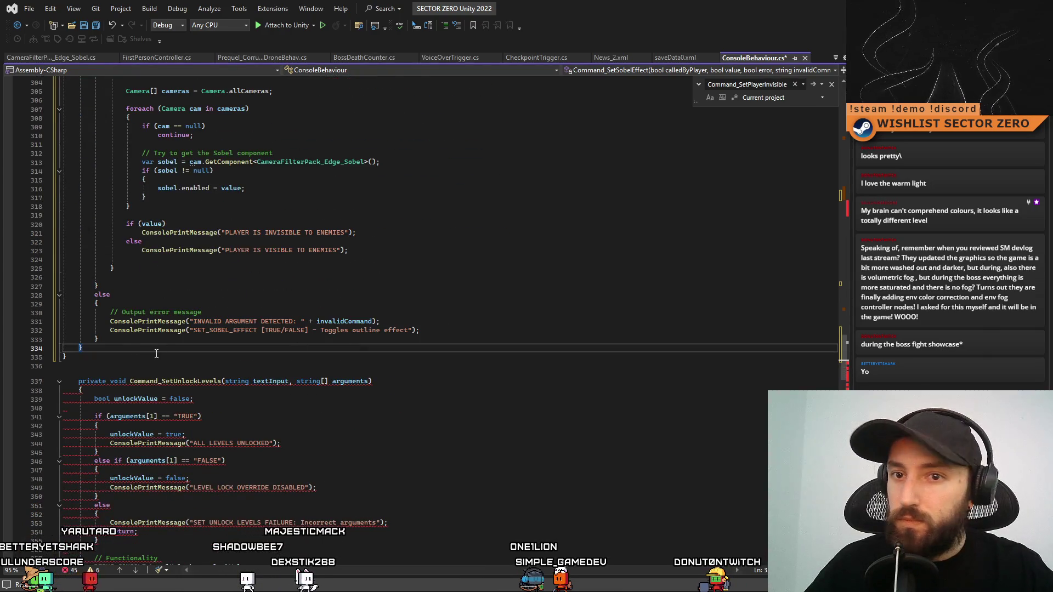
scroll(156, 354, up, 6)
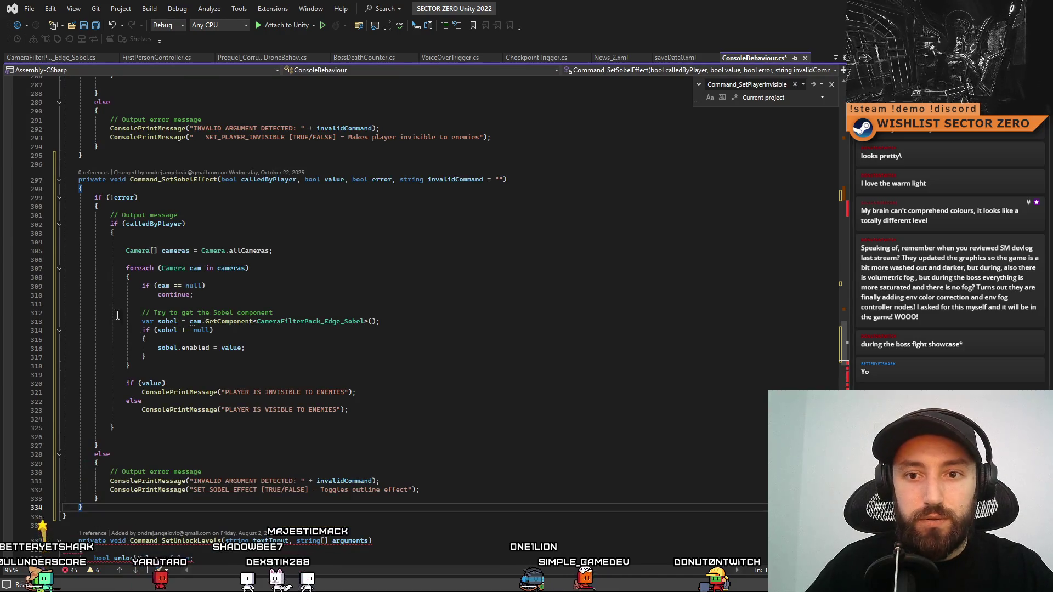
scroll(143, 461, up, 2)
scroll(142, 460, down, 2)
scroll(164, 469, down, 1)
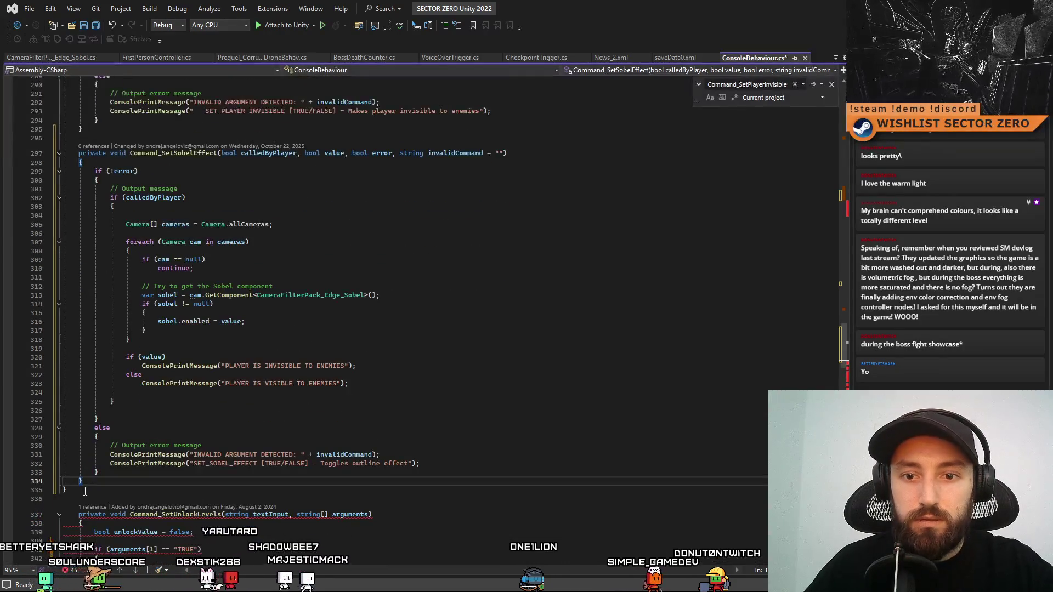
key(Down)
key(BackSpace)
Remove the extra leading spaces from the SET_PLAYER_INVISIBLE help message
click(478, 384)
click(444, 357)
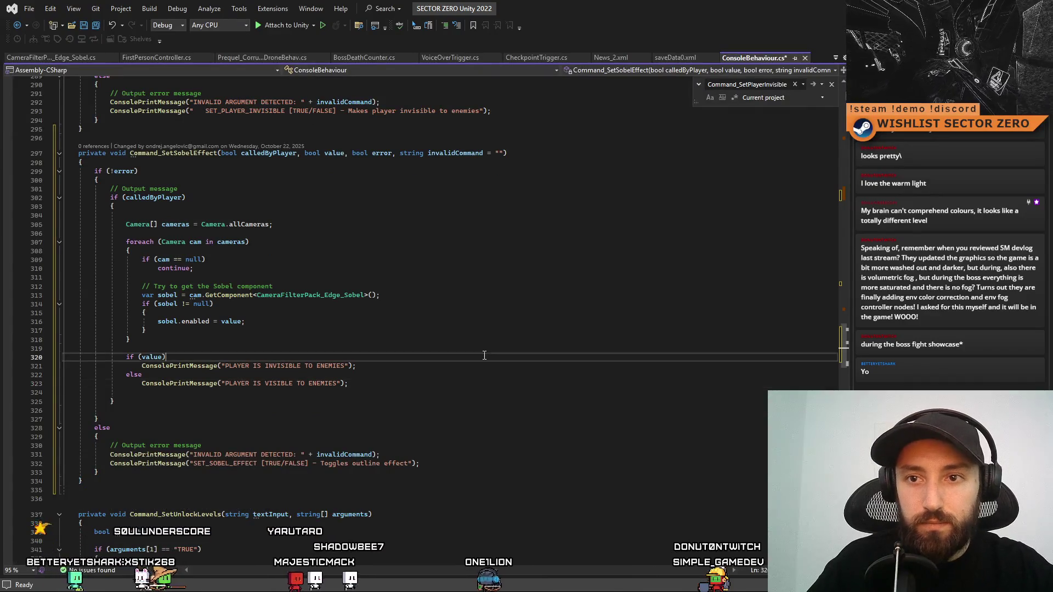
scroll(227, 381, up, 9)
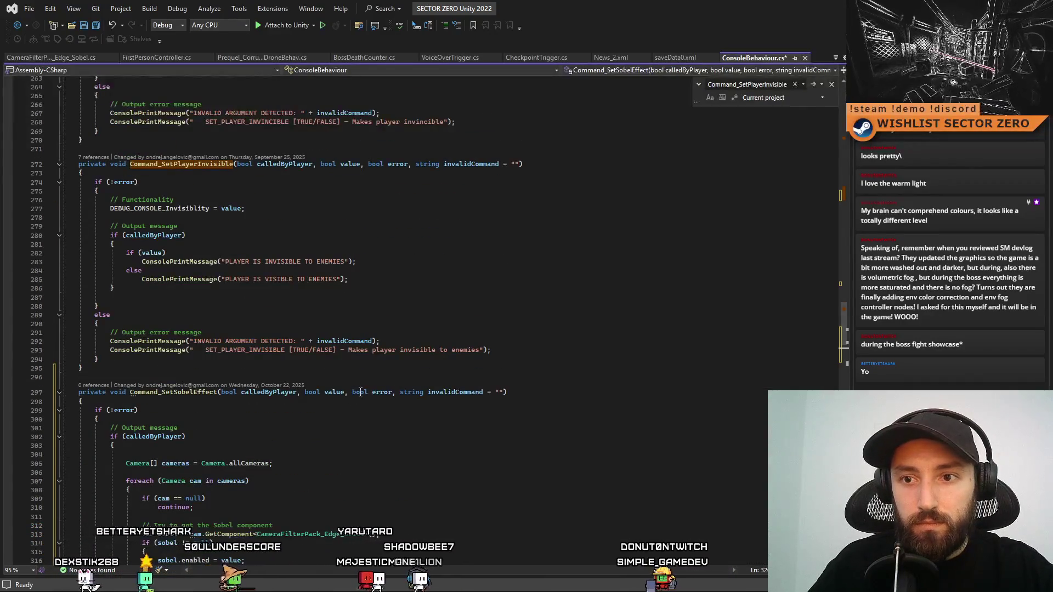
click(205, 350)
key(BackSpace)
key(BackSpace)
key(BackSpace)
Delete the leftover blank line after the camera loop in the calledByPlayer block
click(431, 449)
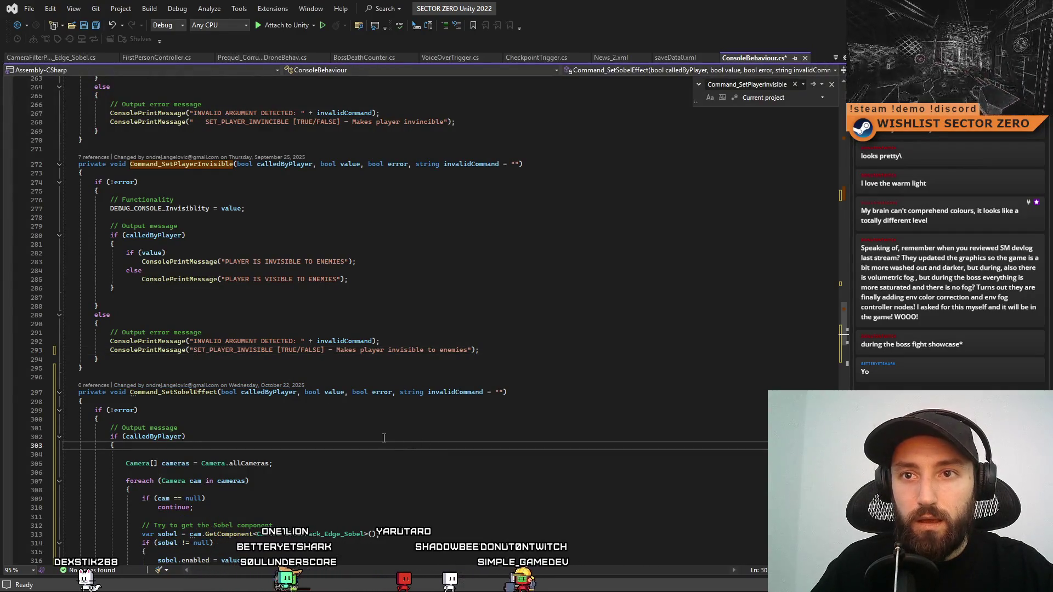
scroll(384, 438, down, 7)
click(452, 399)
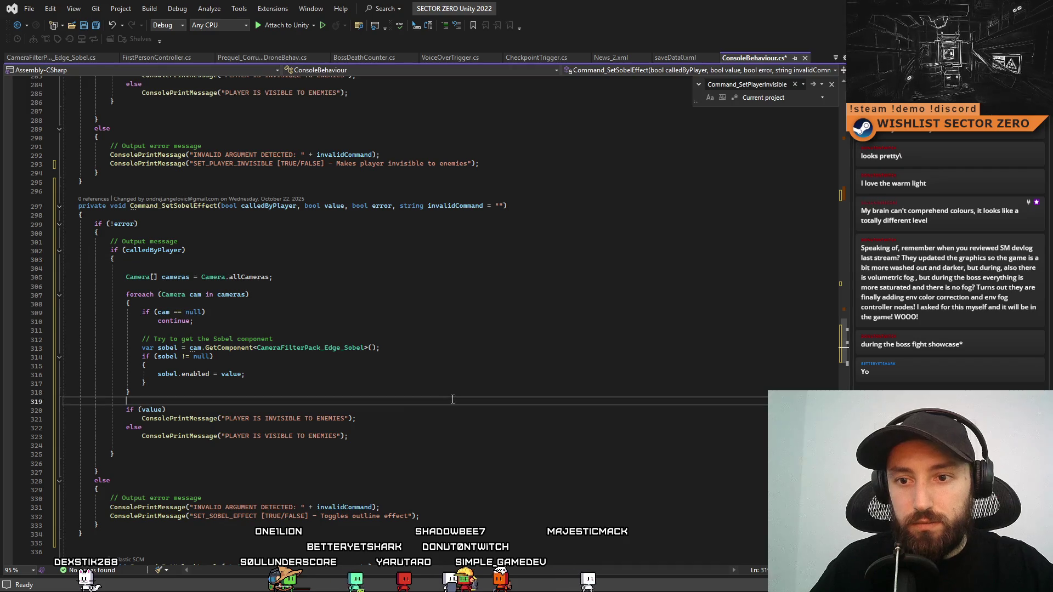
mouse_move(156, 451)
mouse_down()
mouse_move(81, 445)
mouse_move(110, 466)
mouse_up()
key(BackSpace)
key(BackSpace)
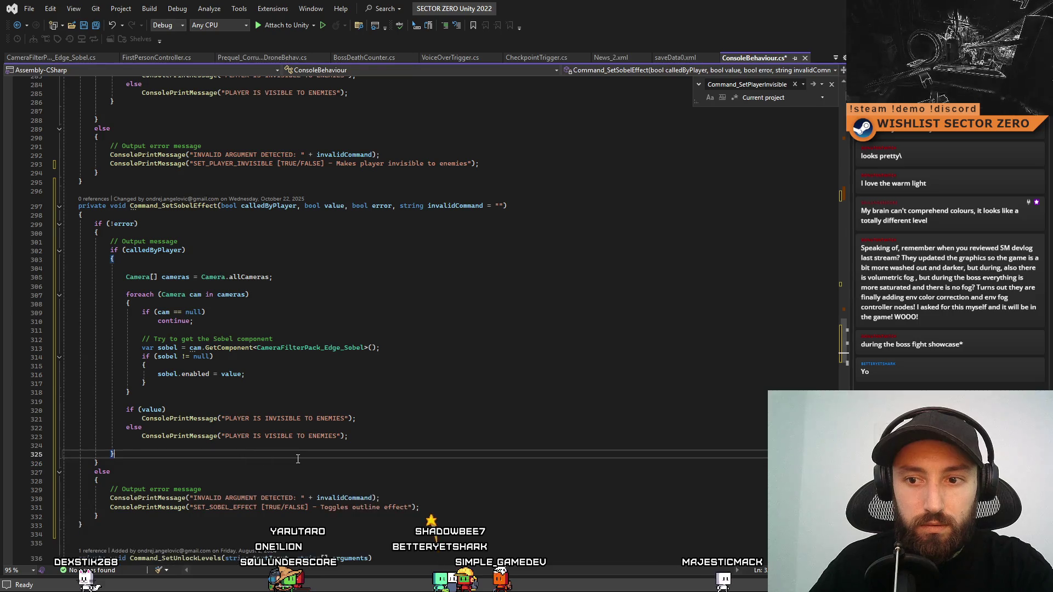
key(Up)
key(Up)
key(Up)
key(End)
mouse_move(848, 325)
mouse_down()
mouse_move(866, 199)
mouse_move(864, 213)
mouse_up()
Check the SET_SOBEL_EFFECT case's TRUE, FALSE and invalid-argument calls, then save ConsoleBehaviour.cs
click(622, 265)
click(293, 222)
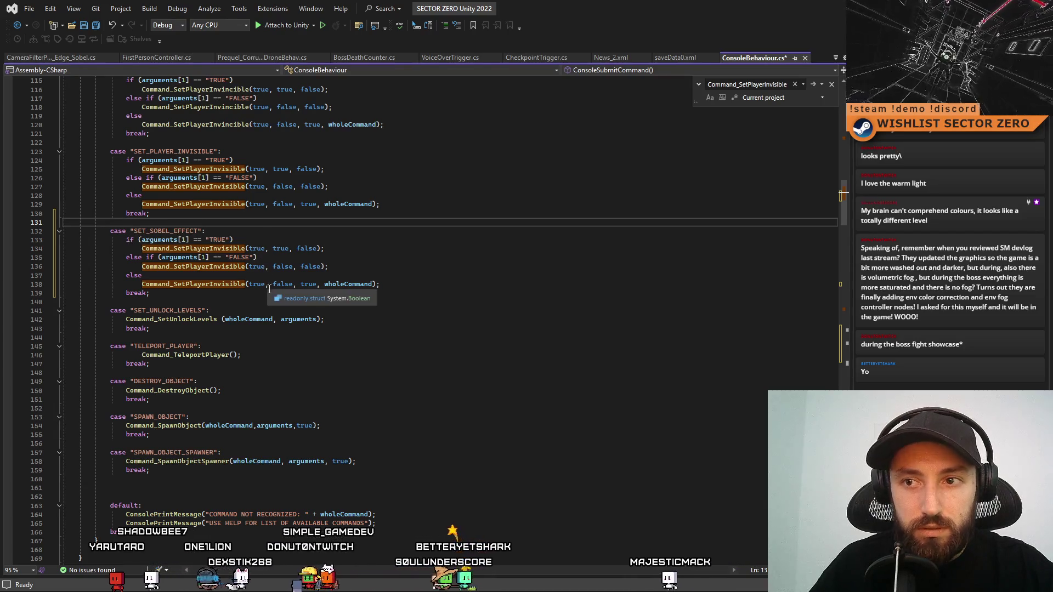
double_click(348, 285)
click(349, 266)
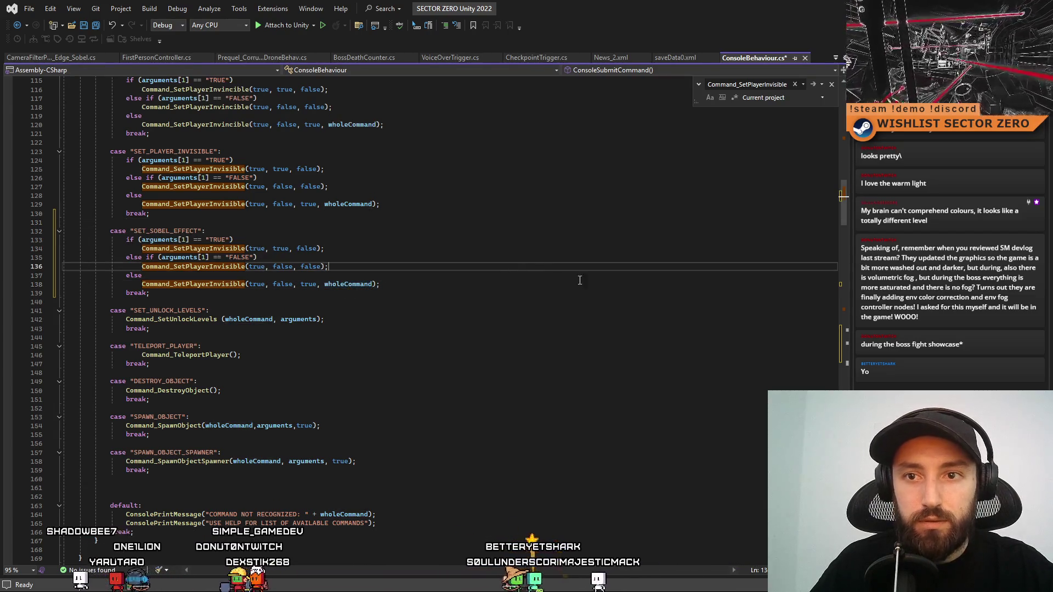
mouse_move(842, 202)
mouse_down()
mouse_move(847, 175)
mouse_move(848, 214)
mouse_move(850, 150)
mouse_move(815, 133)
mouse_move(841, 320)
mouse_move(842, 548)
mouse_move(843, 299)
mouse_up()
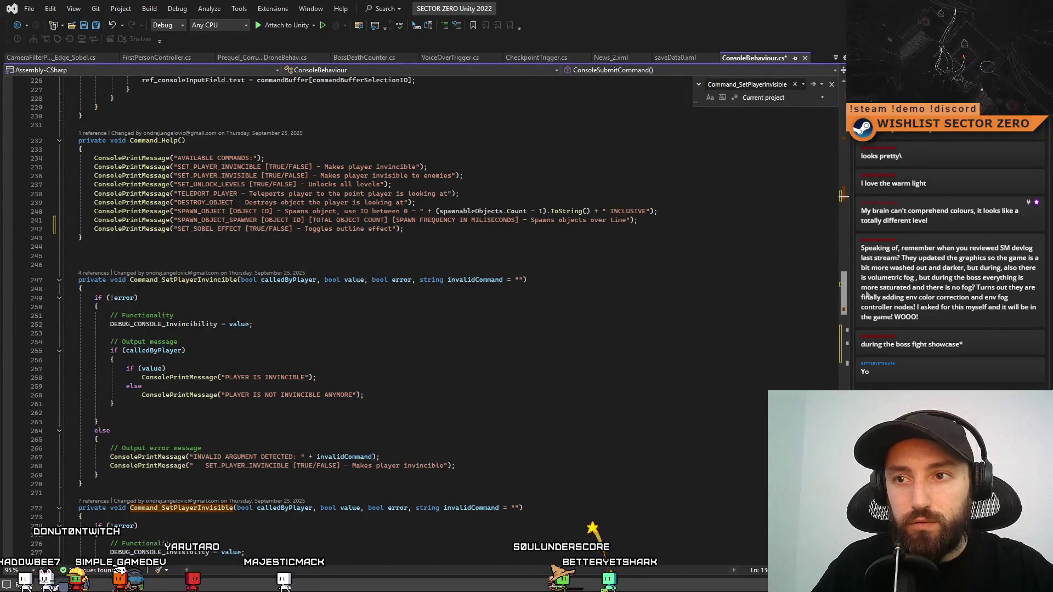
click(669, 345)
key(ctrl+s)
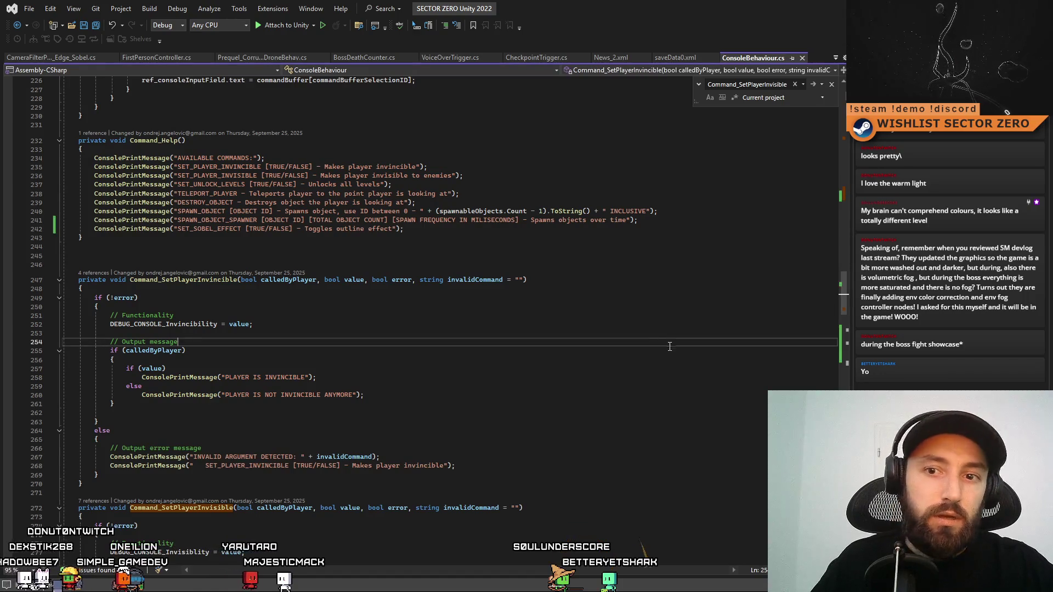
key(Down)
key(Down)
key(Down)
key(alt+Tab)
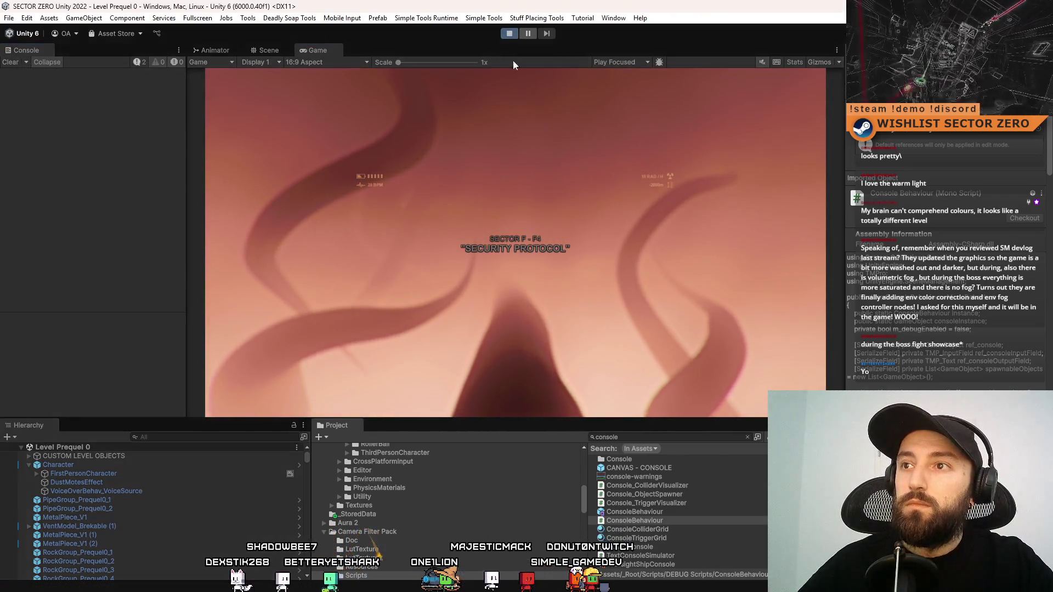
Enter Play mode in the Unity editor to test the updated console script
click(509, 34)
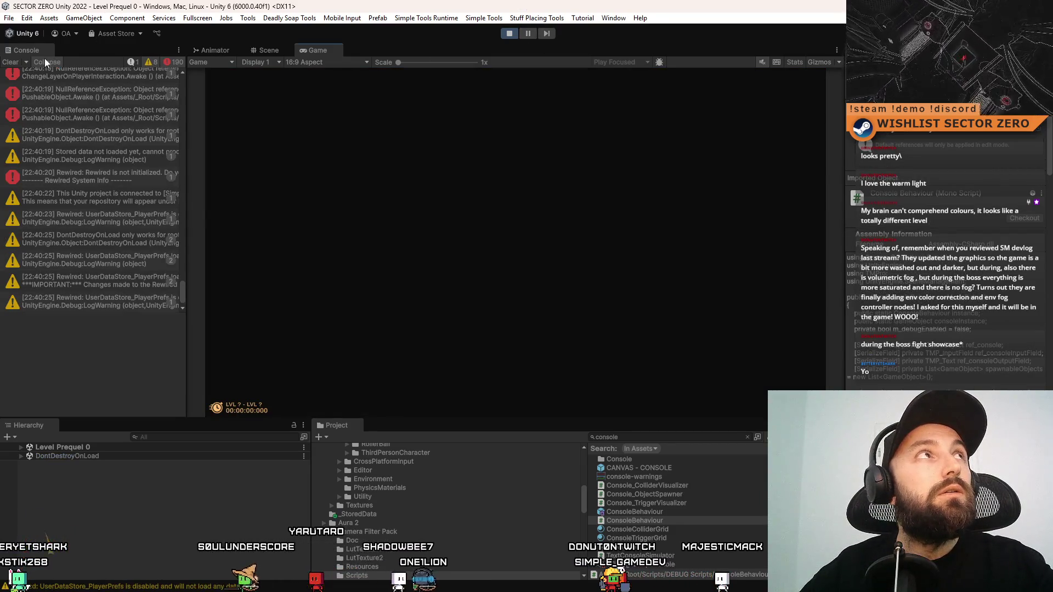
Clear the Console, make the game fullscreen, and run help in the in-game console
click(11, 62)
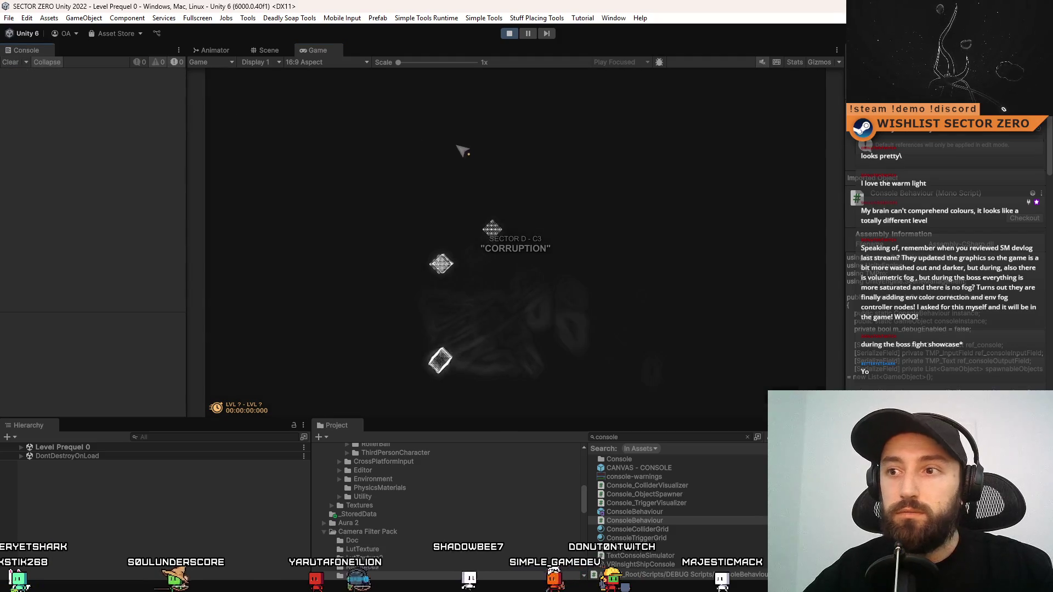
key(F10)
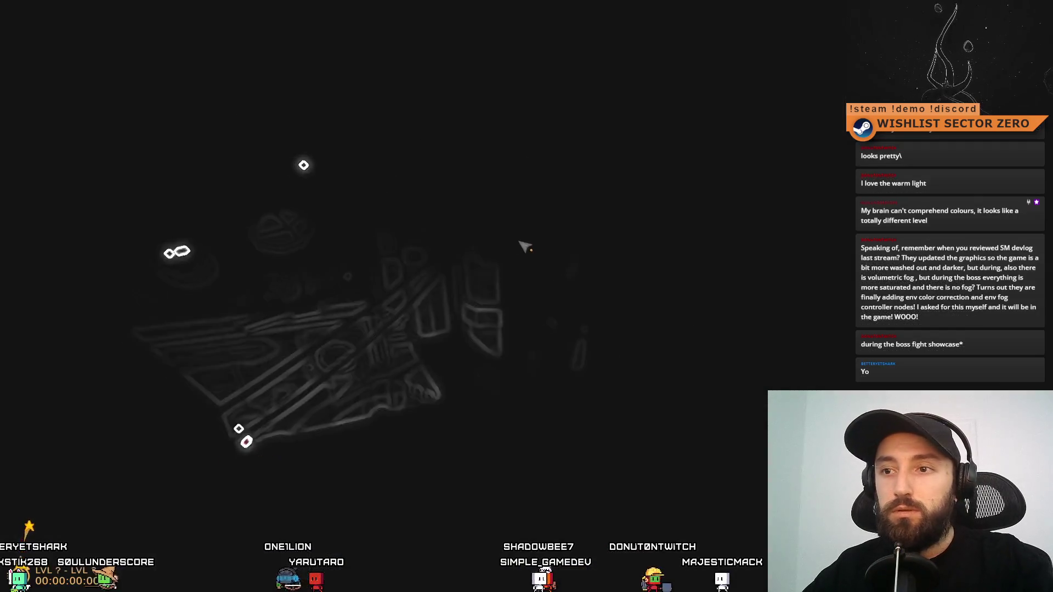
key(grave)
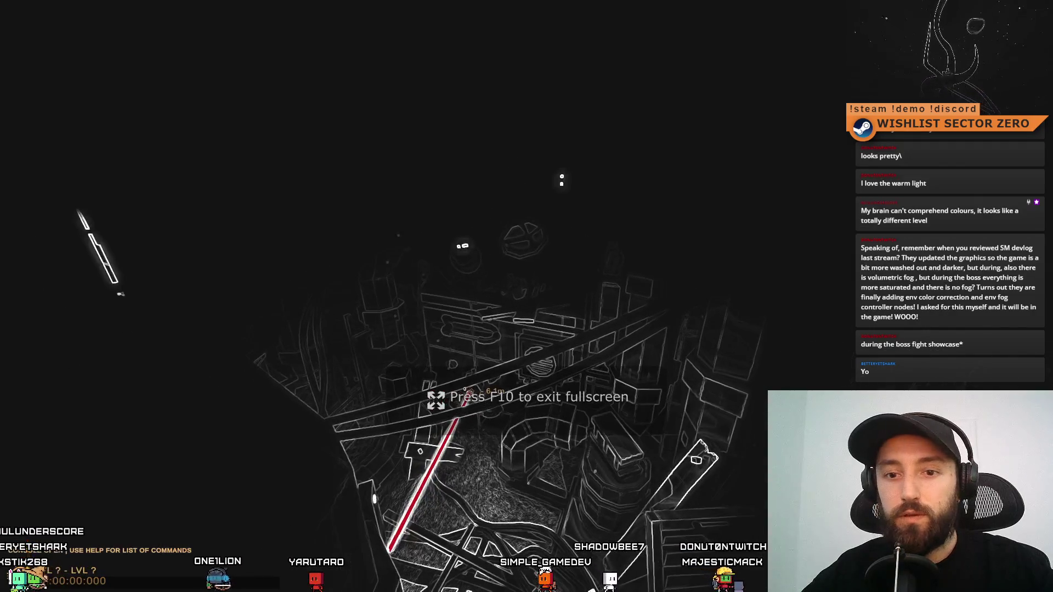
text(help)
key(Return)
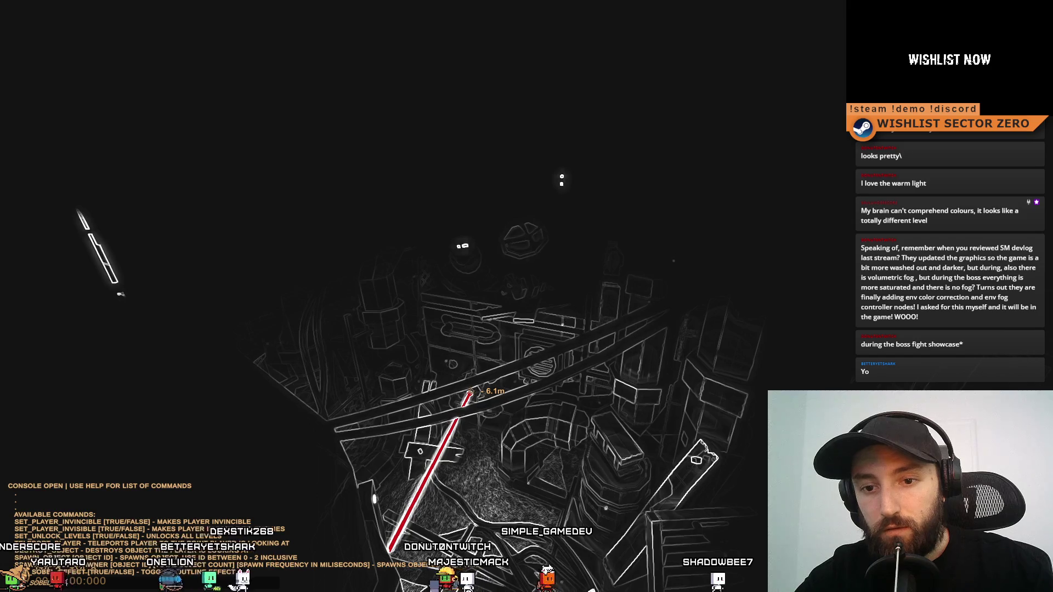
Run SET_SOBEL_EFFECT with an invalid argument, TRUE and FALSE, then return to the script in Visual Studio
key(Return)
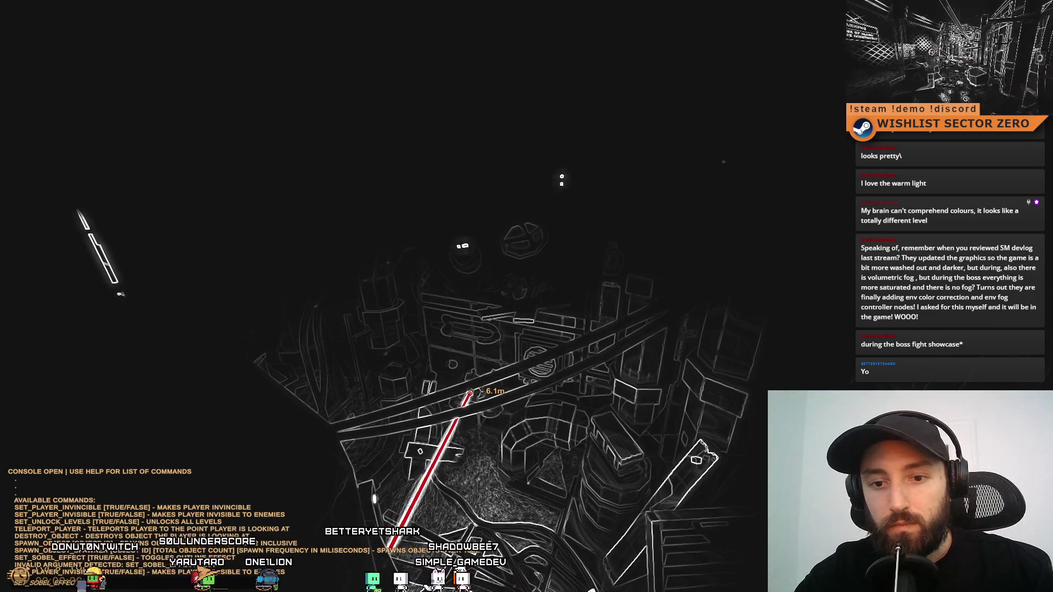
key(Return)
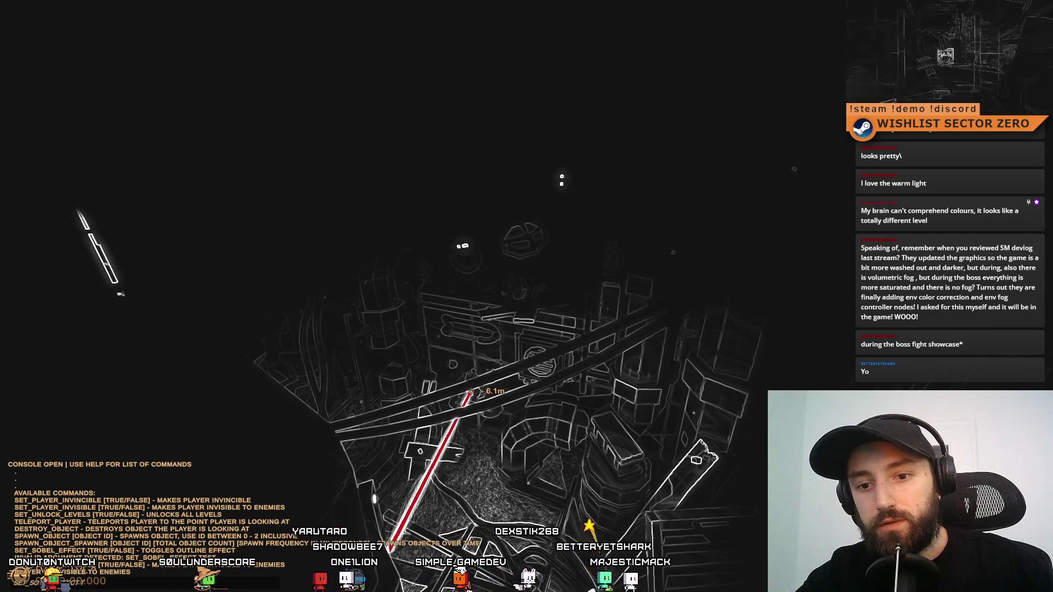
key(Return)
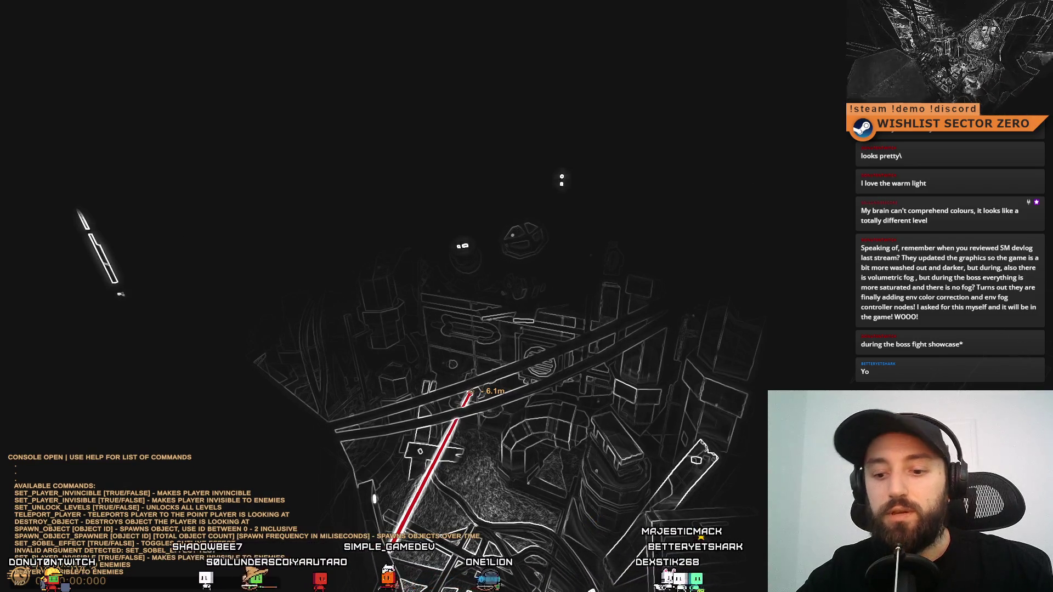
key(F11)
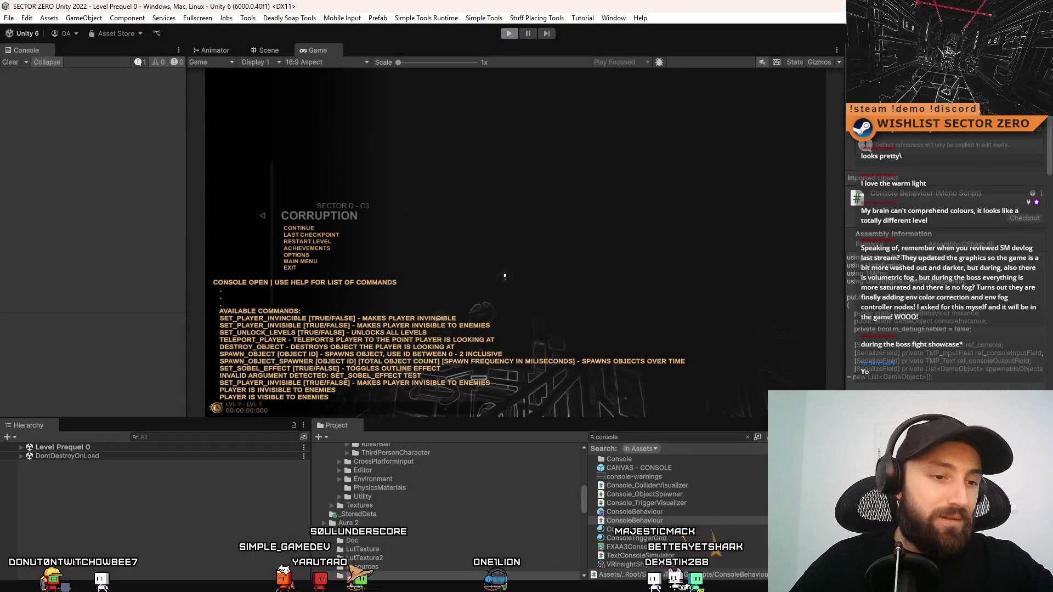
key(alt+Tab)
click(485, 359)
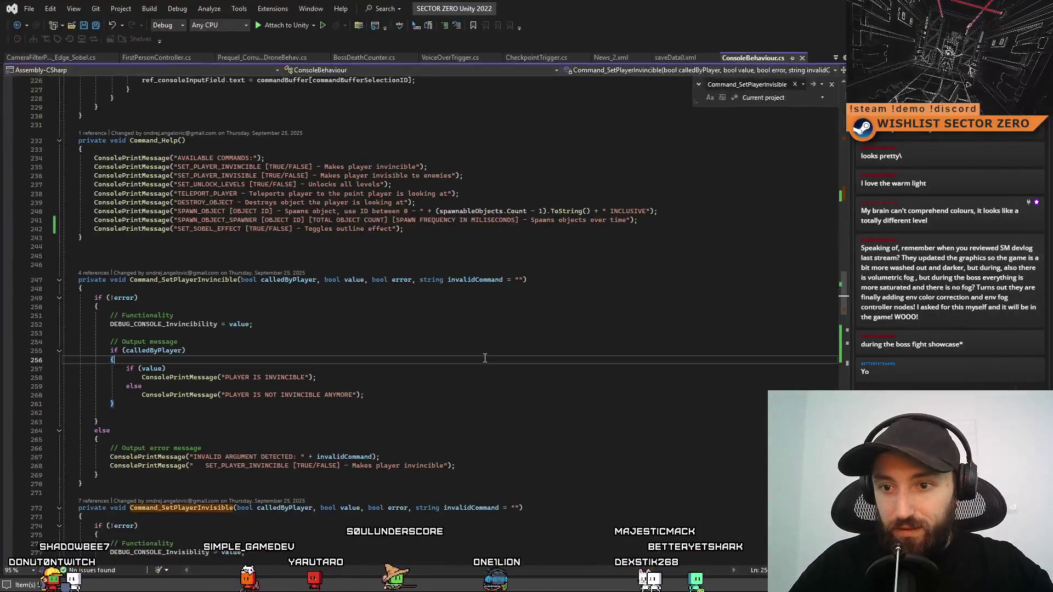
Look over the Command_SetPlayerInvisible and Command_SetSobelEffect methods, then go to the command switch
scroll(489, 373, down, 4)
scroll(488, 389, down, 5)
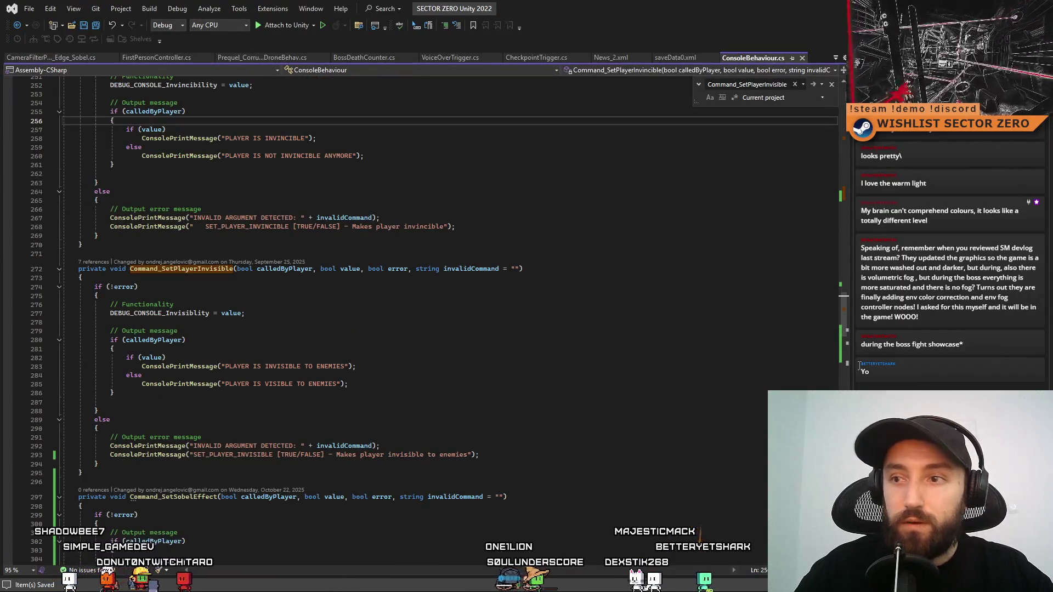
click(196, 274)
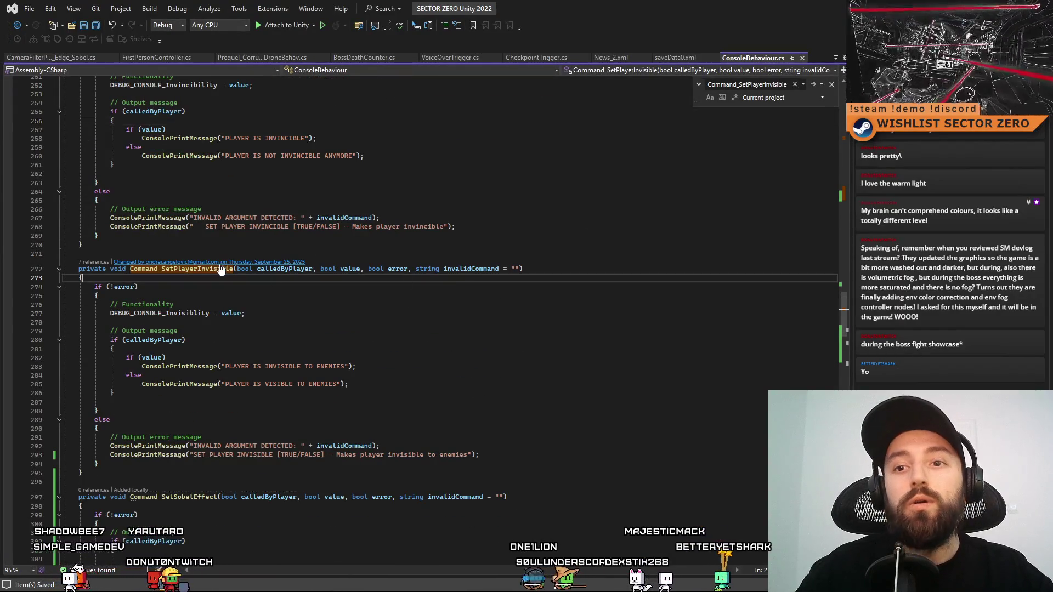
double_click(181, 269)
click(446, 296)
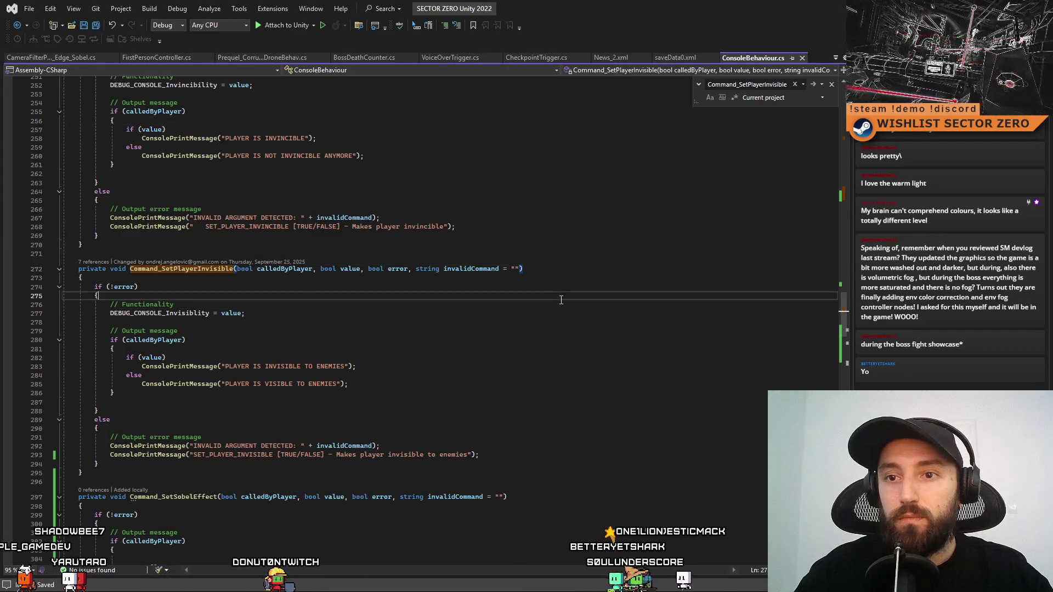
scroll(446, 293, up, 7)
scroll(210, 231, down, 9)
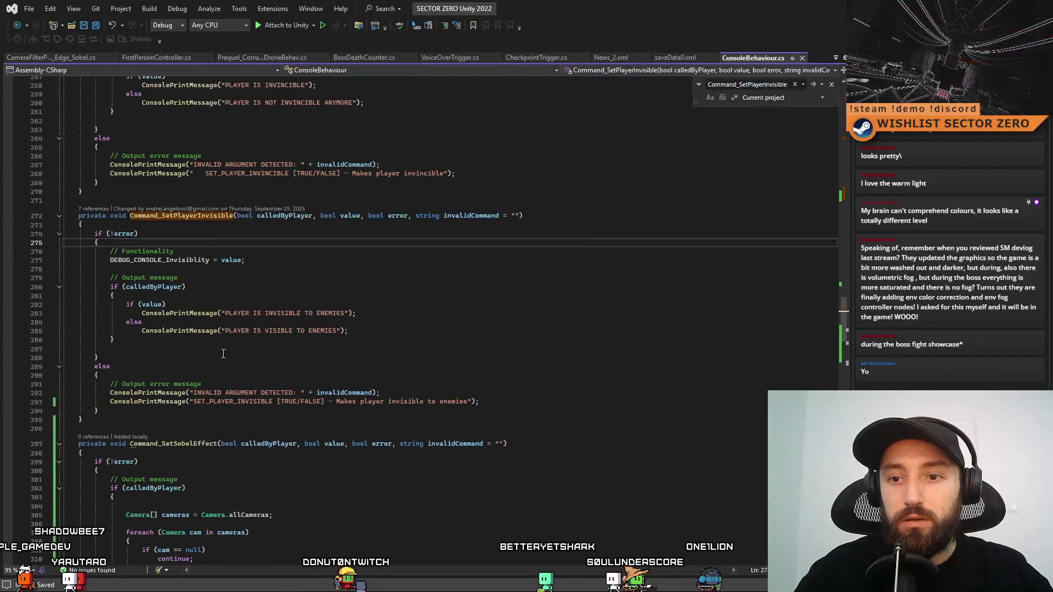
click(218, 444)
click(848, 203)
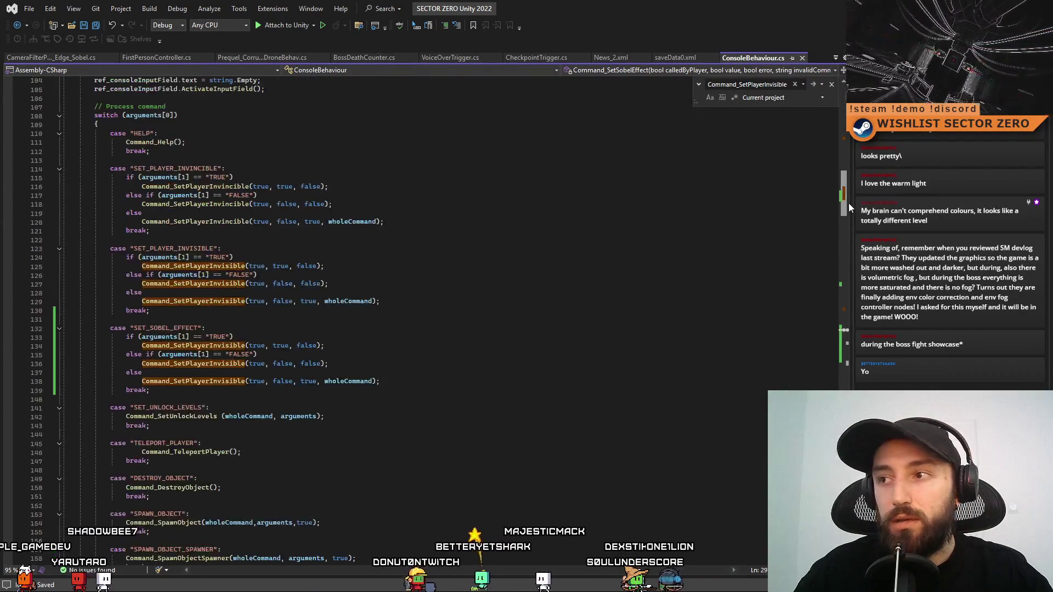
click(220, 248)
Replace all three Command_SetPlayerInvisible calls in SET_SOBEL_EFFECT with Command_SetSobelEffect and save
double_click(193, 346)
text(Command_SetSobelEffect)
double_click(193, 364)
text(Command_SetSobelEffect)
double_click(193, 381)
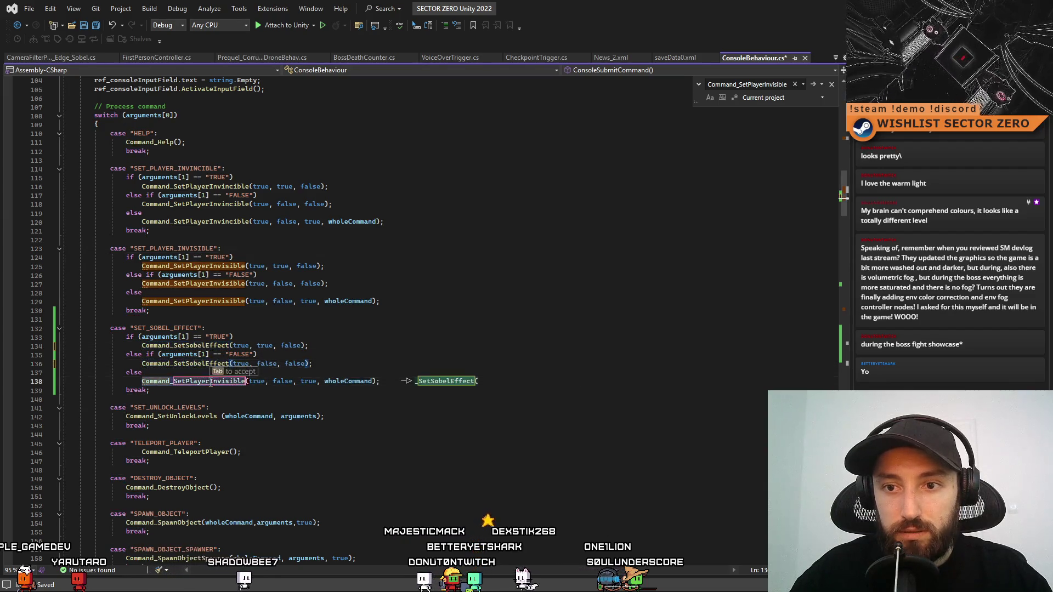
text(SetSobelEffect)
click(576, 425)
key(ctrl+s)
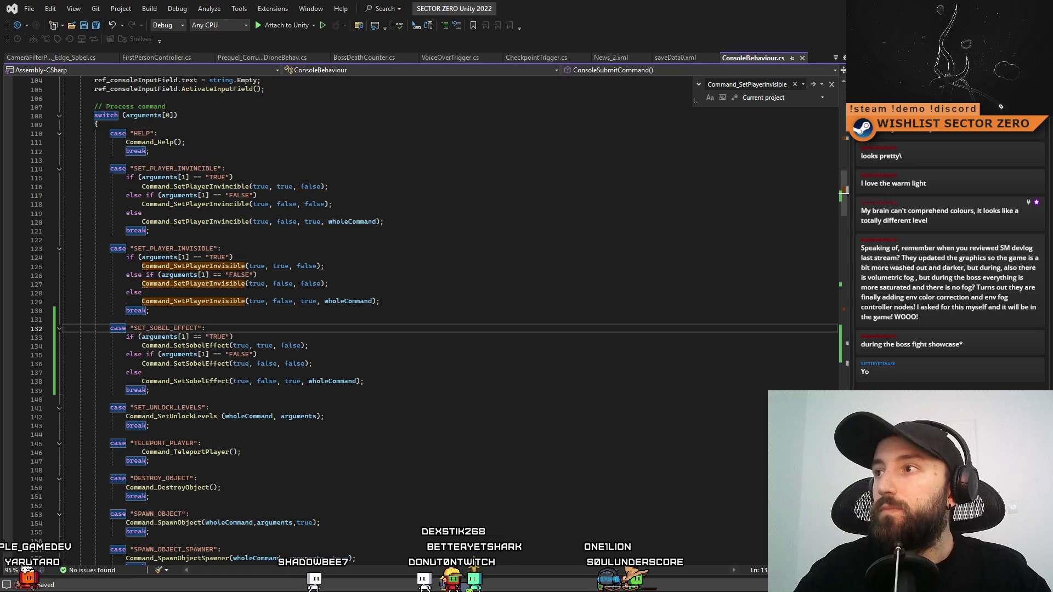
key(alt+Tab)
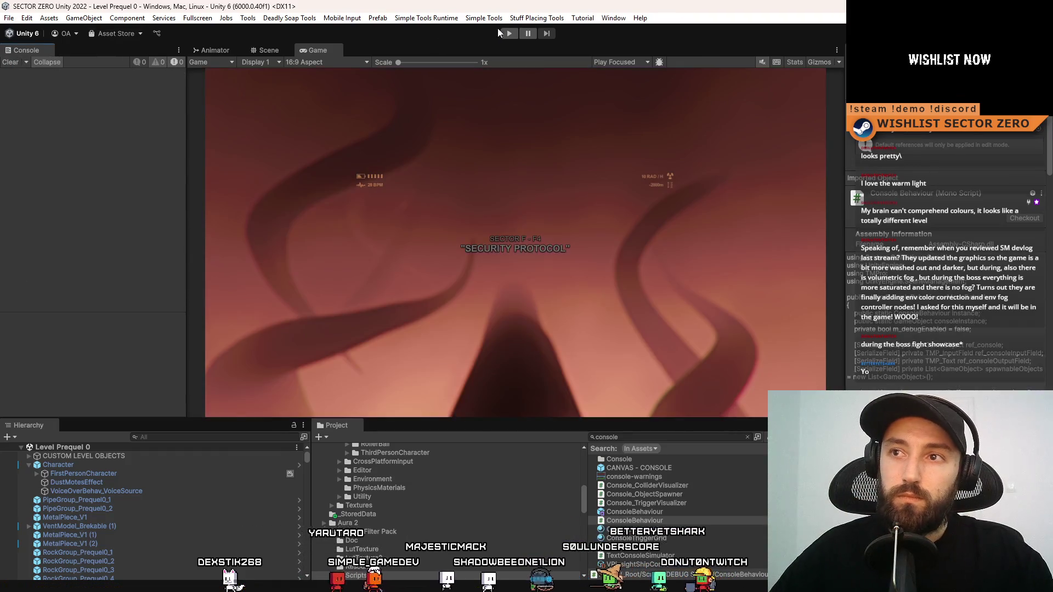
Start Play mode, go fullscreen, and run help in the in-game console
key(ctrl+p)
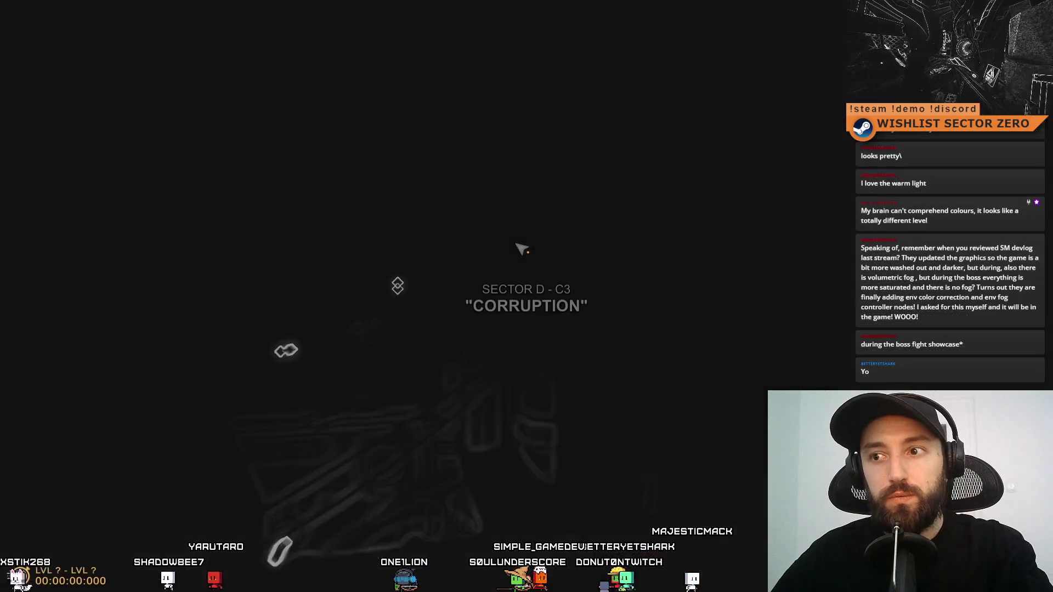
key(F10)
key(grave)
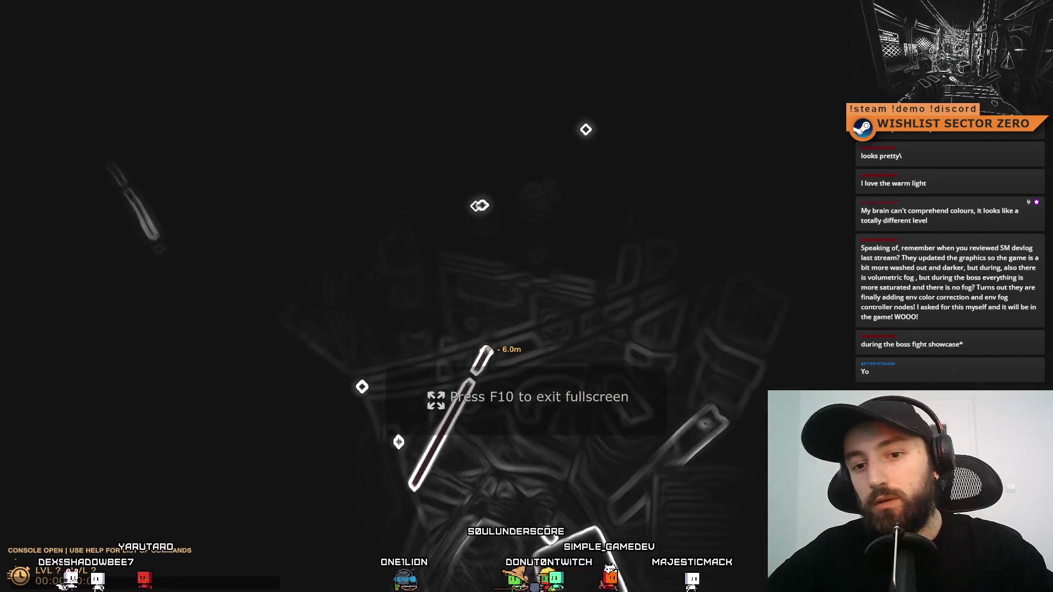
text(help)
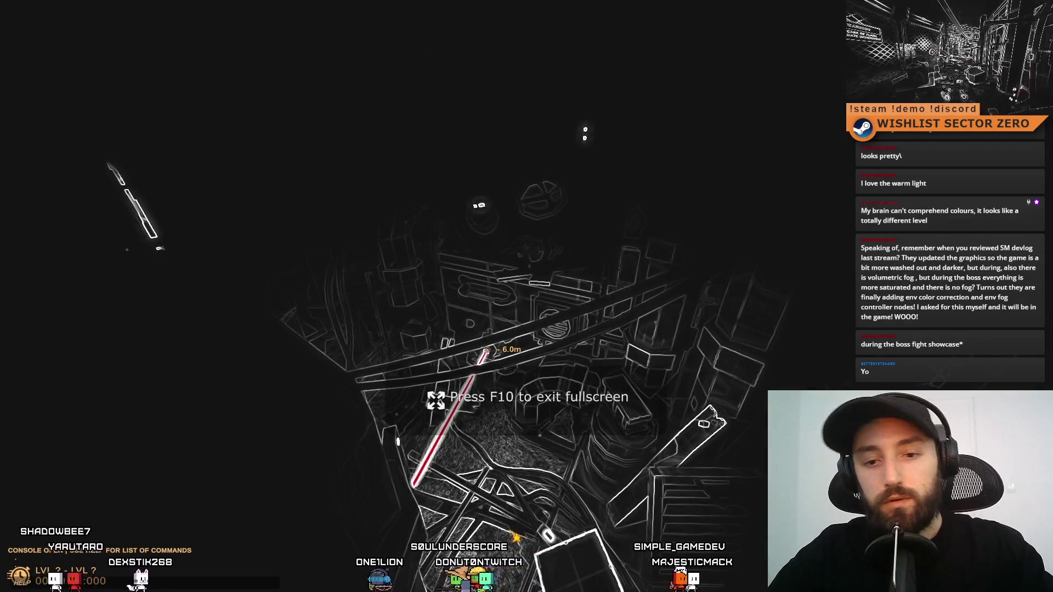
key(Return)
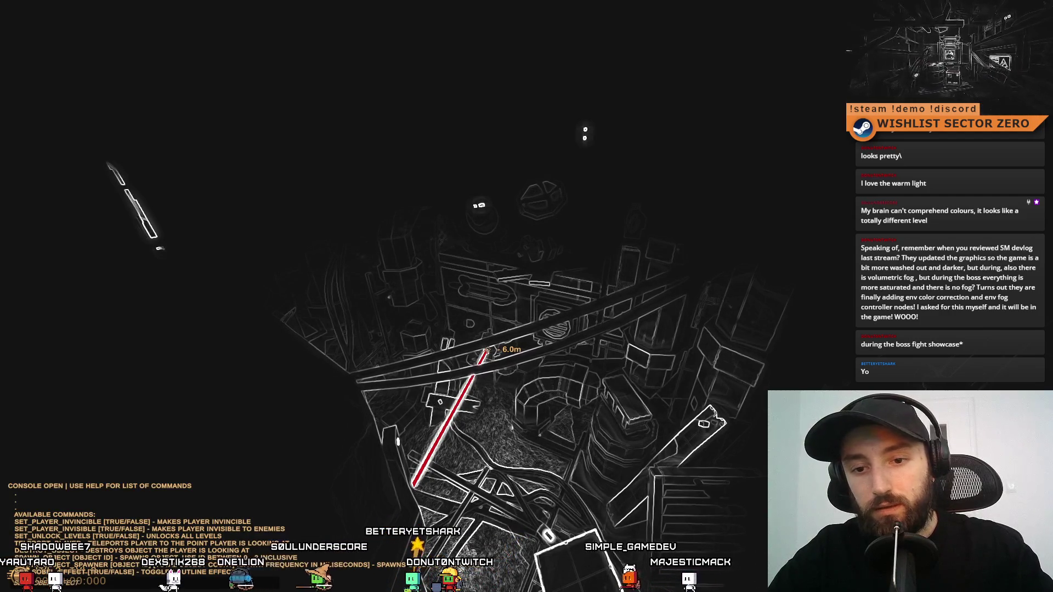
Run SET_SOBEL_EFFECT with an invalid argument, TRUE, then FALSE to toggle the outline on and off
key(Return)
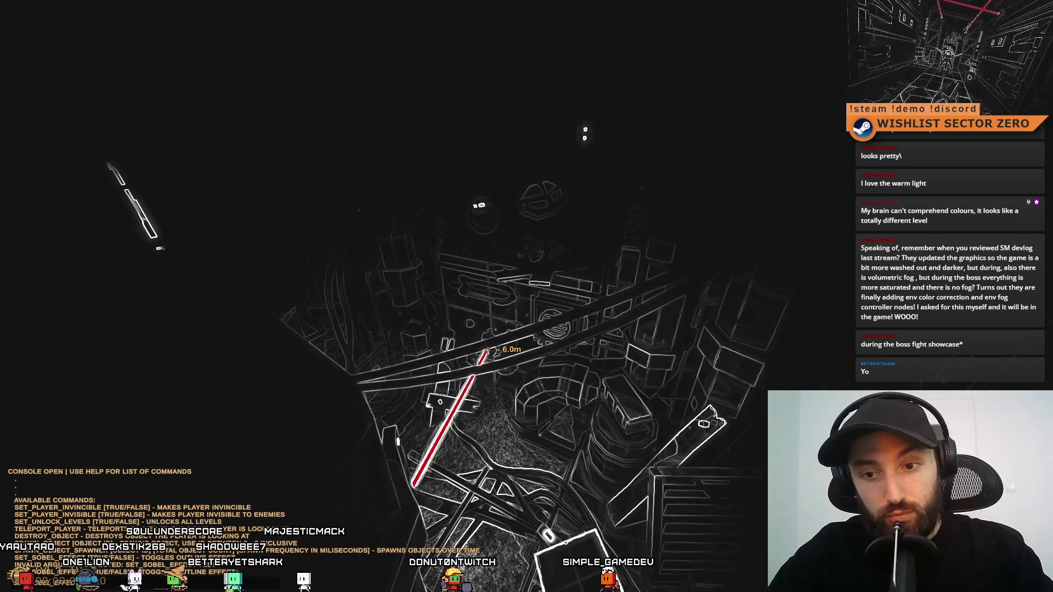
key(Return)
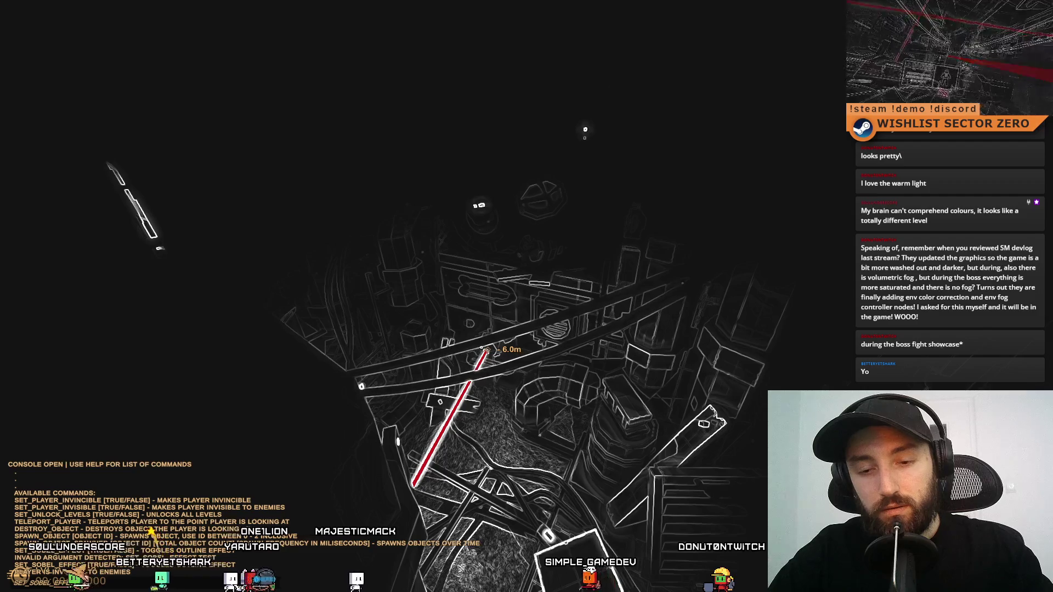
key(Return)
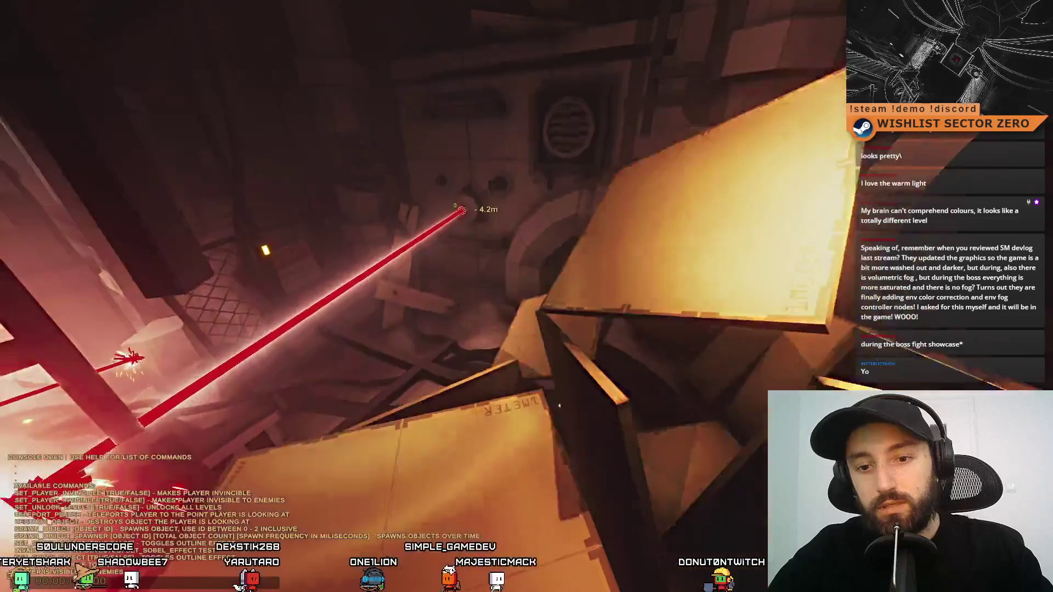
key(grave)
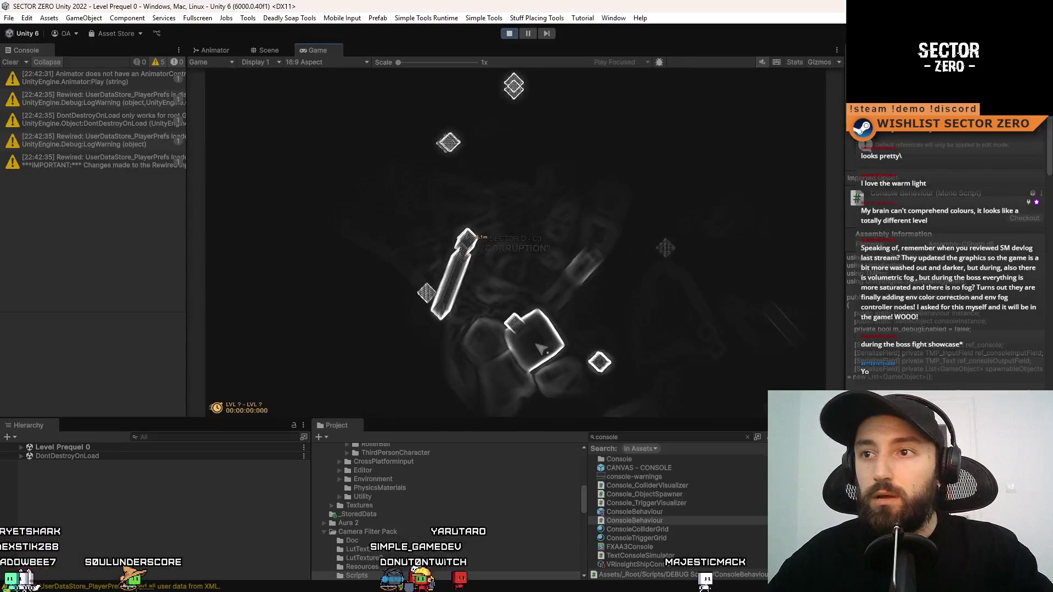
click(515, 31)
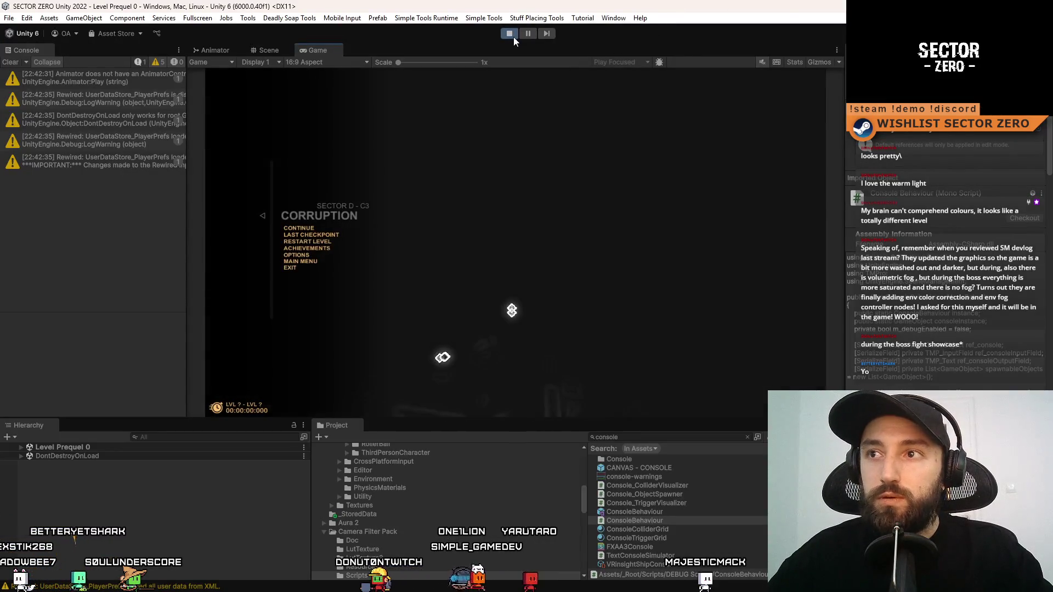
Change the first Command_SetSobelEffect message to "SOBEL EFFECT ENABLED"
key(alt+Tab)
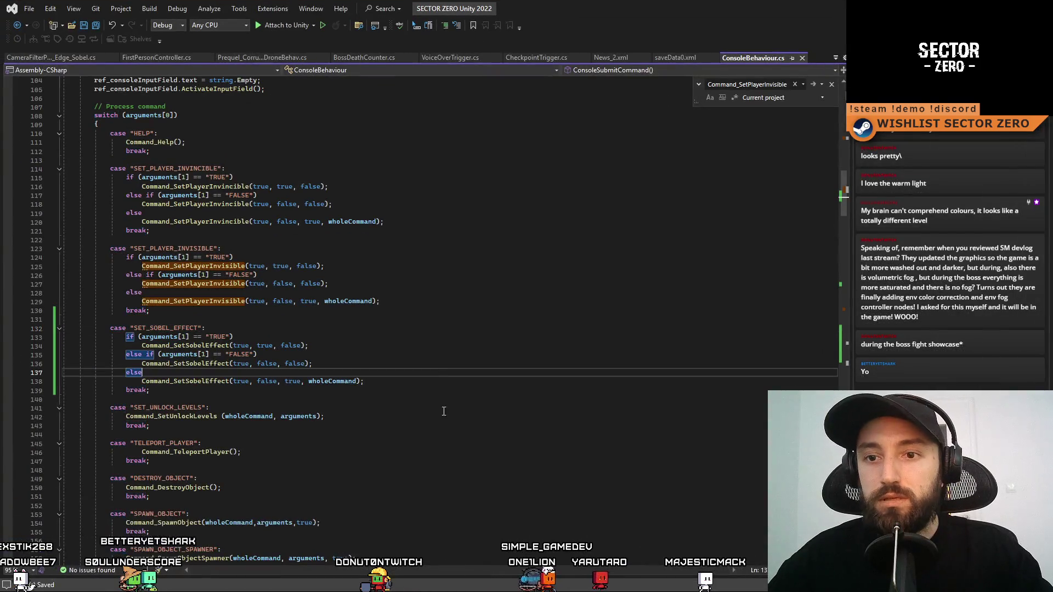
click(429, 354)
double_click(198, 380)
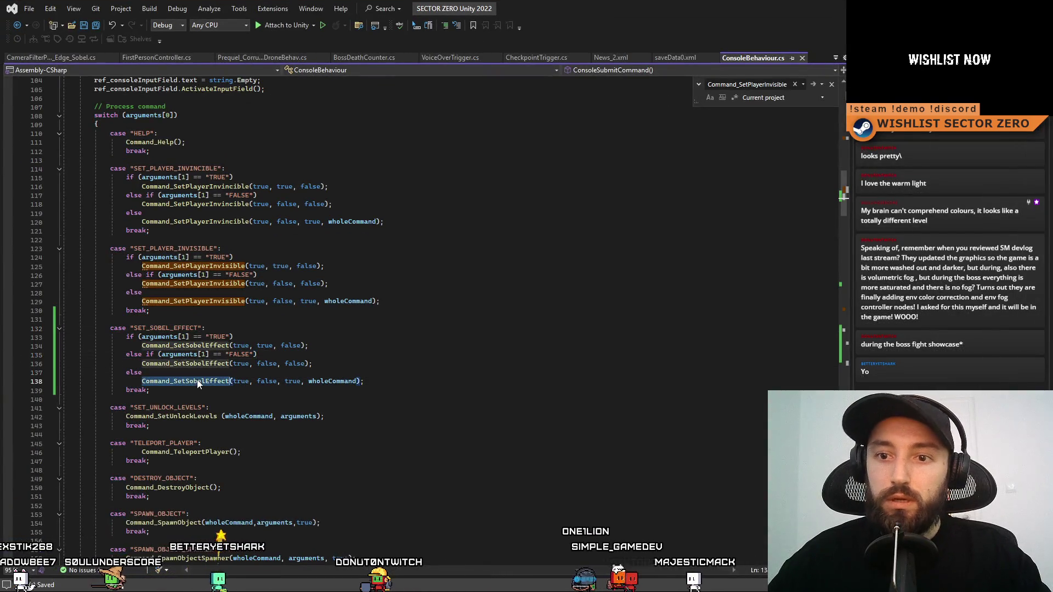
mouse_move(841, 222)
mouse_down()
mouse_move(844, 149)
mouse_move(866, 406)
mouse_move(850, 350)
mouse_move(868, 351)
mouse_up()
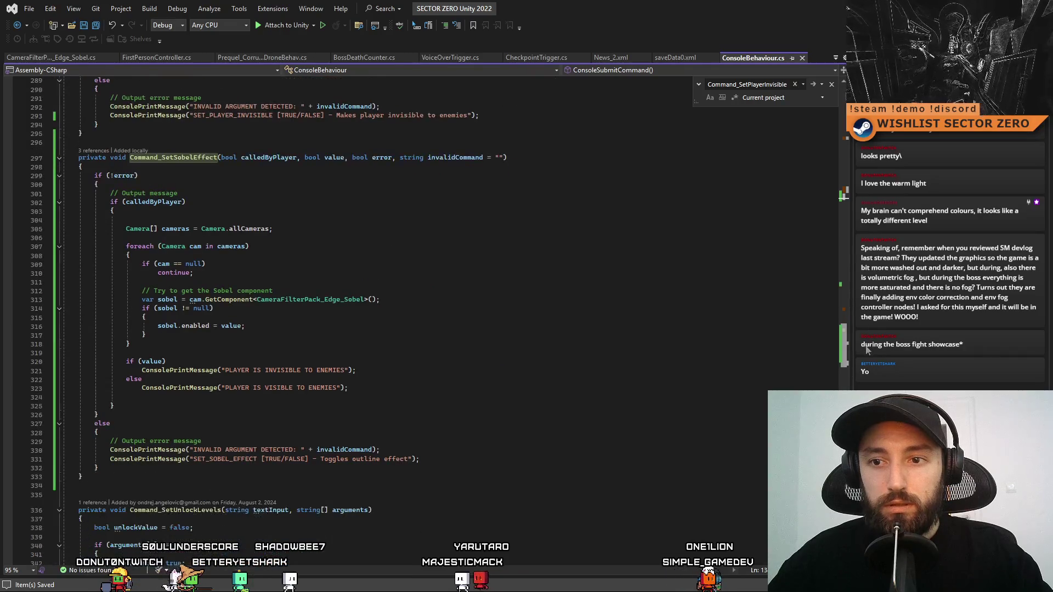
click(509, 353)
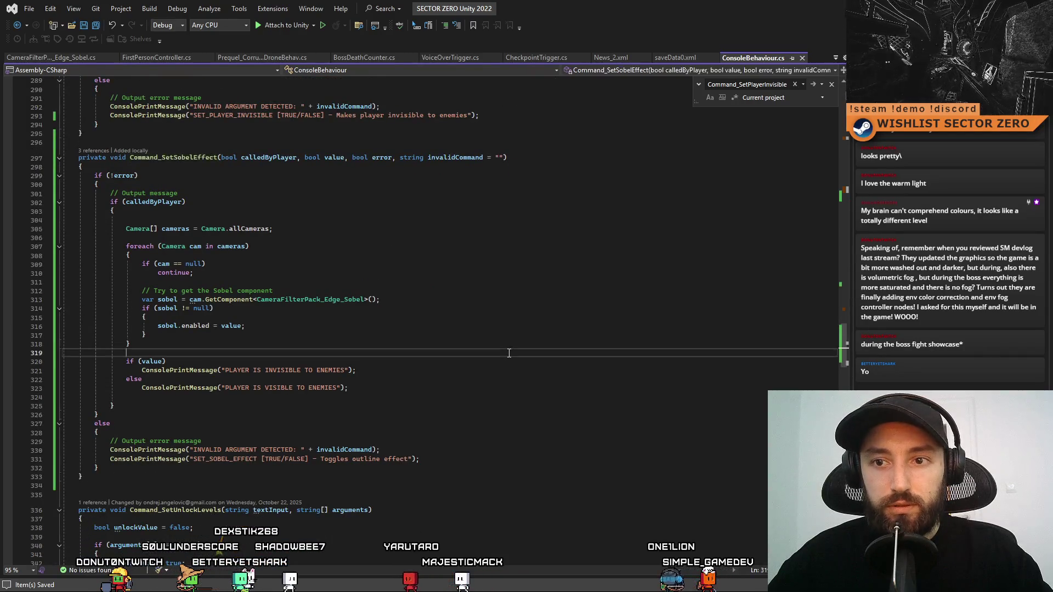
click(447, 382)
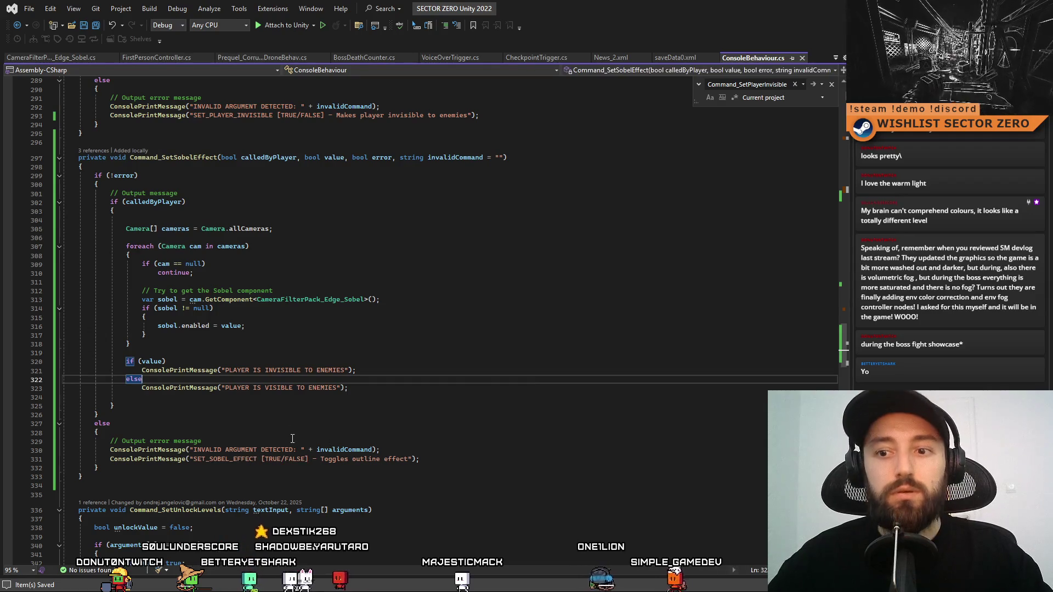
drag(344, 370, 237, 370)
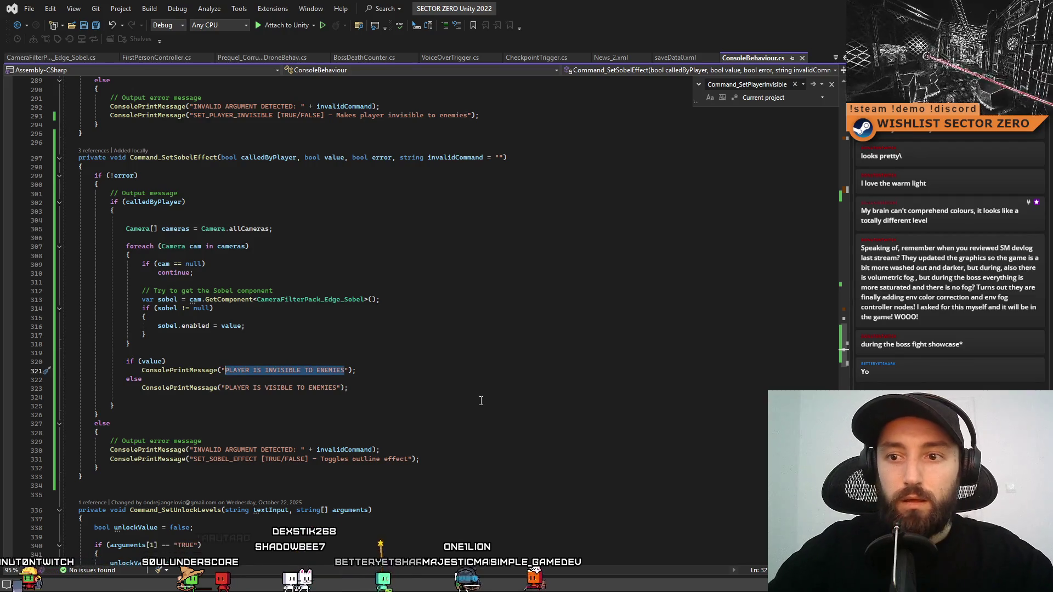
text(S)
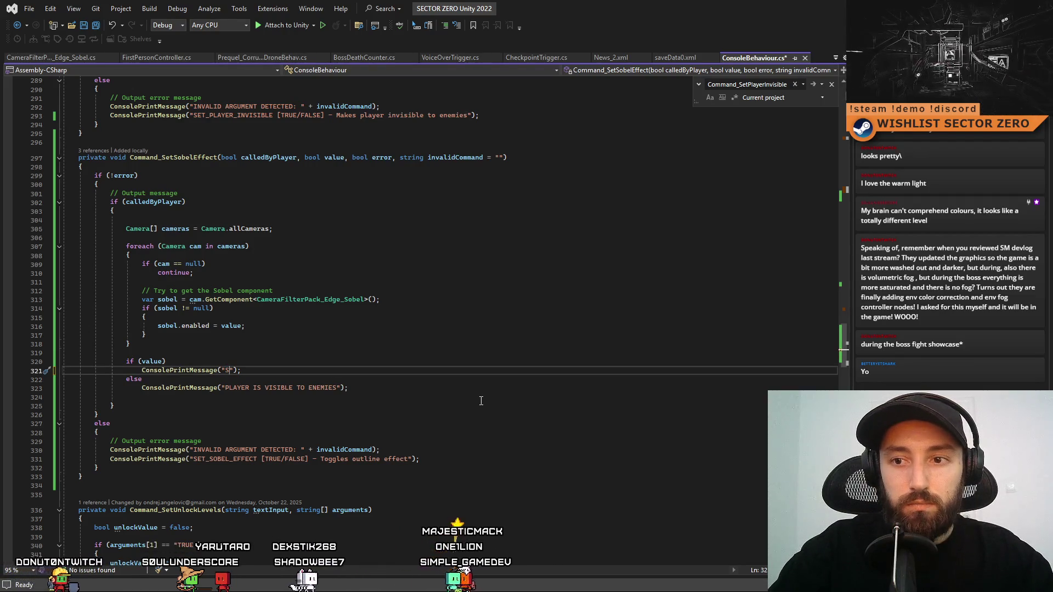
text(OBEL )
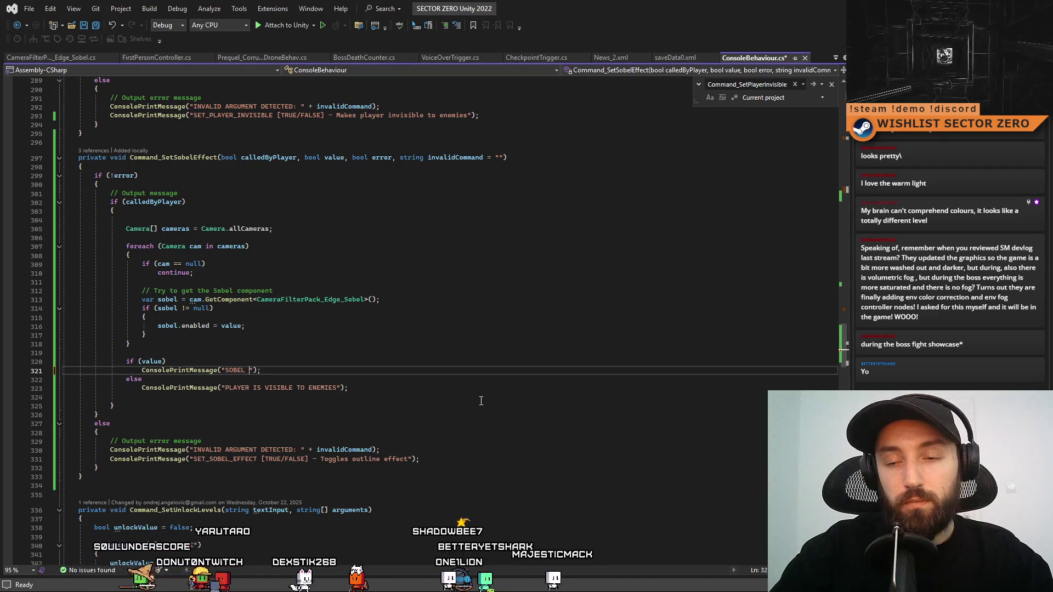
text(EFFECT ENABVL)
key(BackSpace)
key(BackSpace)
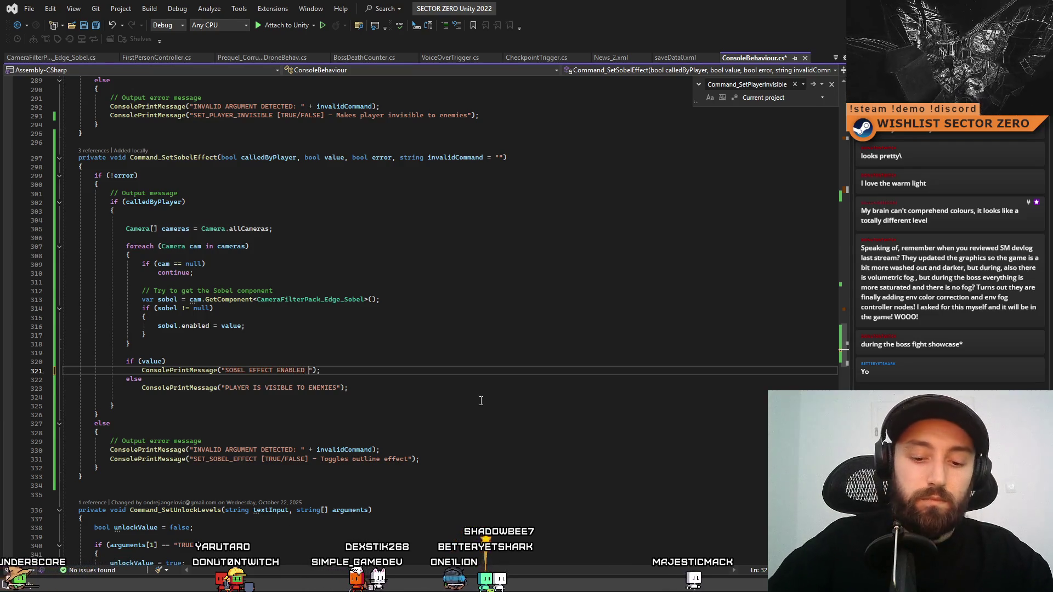
Change the second message to "SOBEL EFFECT DISABLED" and save the script
key(Left)
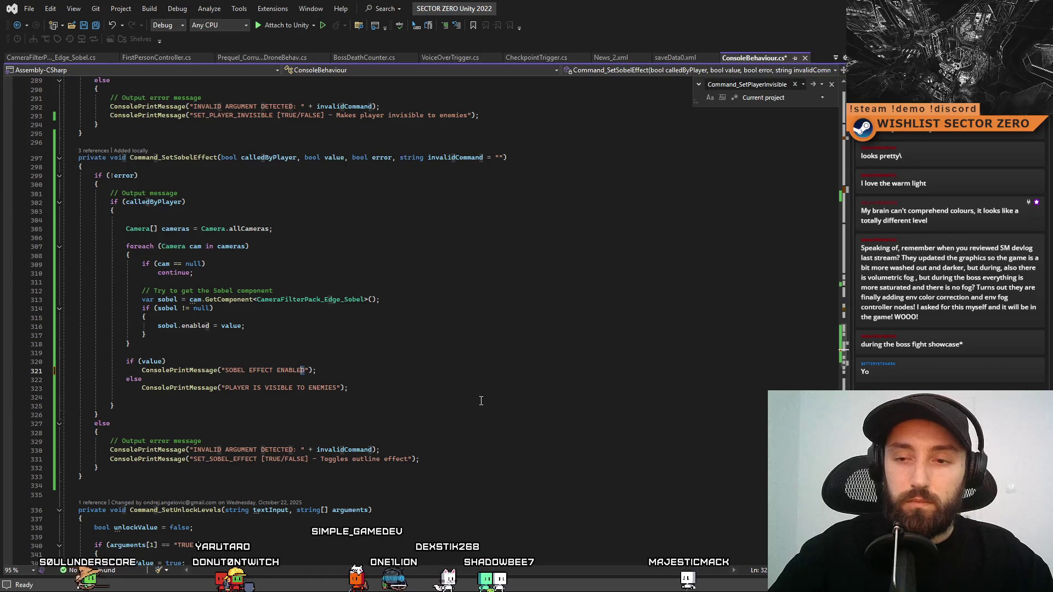
drag(336, 389, 225, 392)
text(SOBEL EFFECT ENABLED)
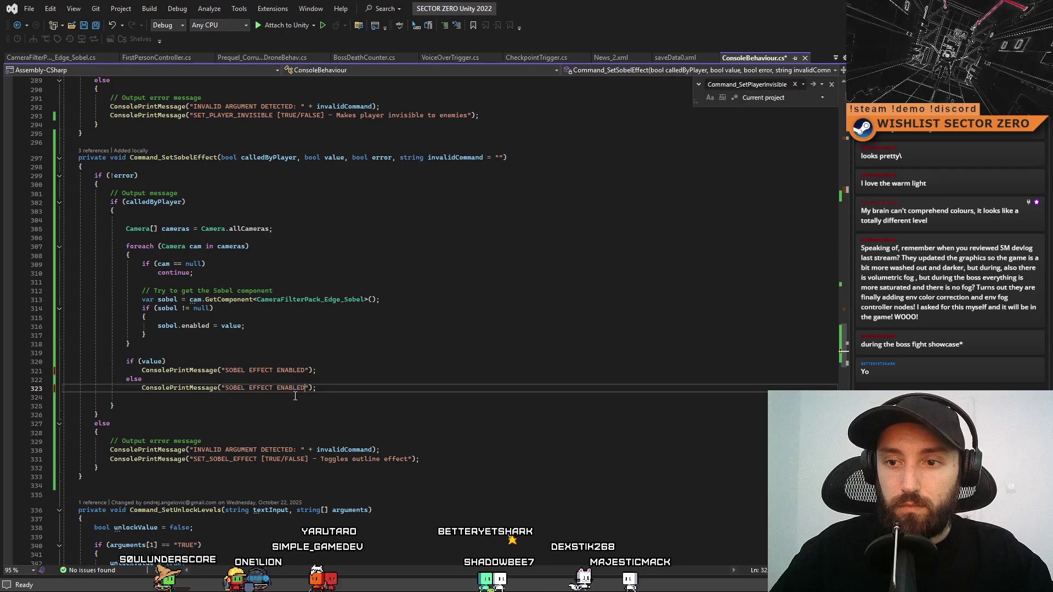
double_click(295, 387)
text(DIS)
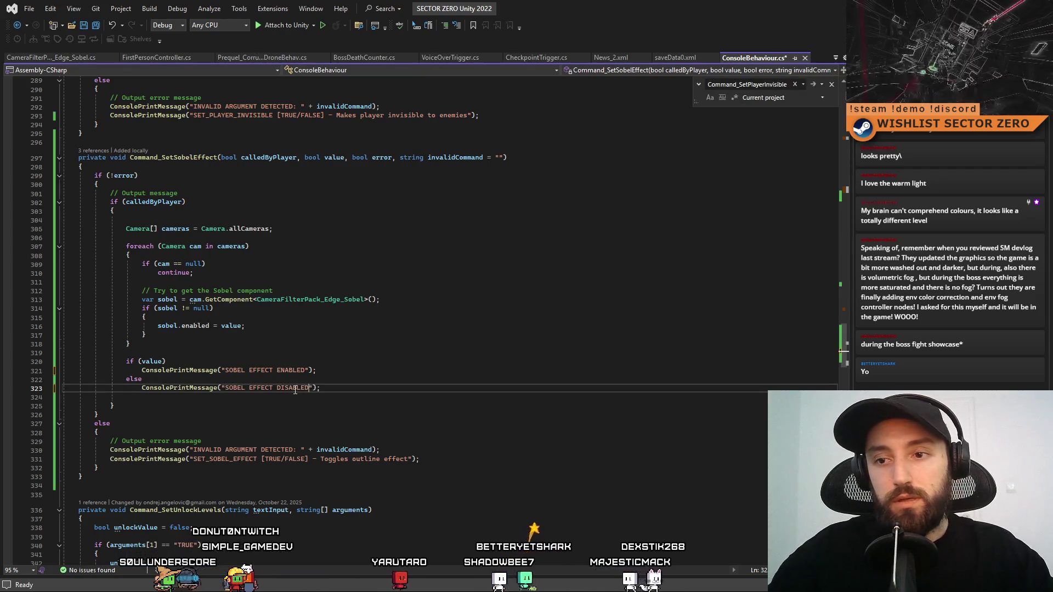
click(648, 397)
key(ctrl+s)
scroll(648, 397, up, 2)
scroll(648, 397, up, 12)
mouse_move(847, 326)
mouse_down()
mouse_move(844, 170)
mouse_move(831, 299)
mouse_up()
Move the Workspace window aside and open the Pending Changes list
click(651, 277)
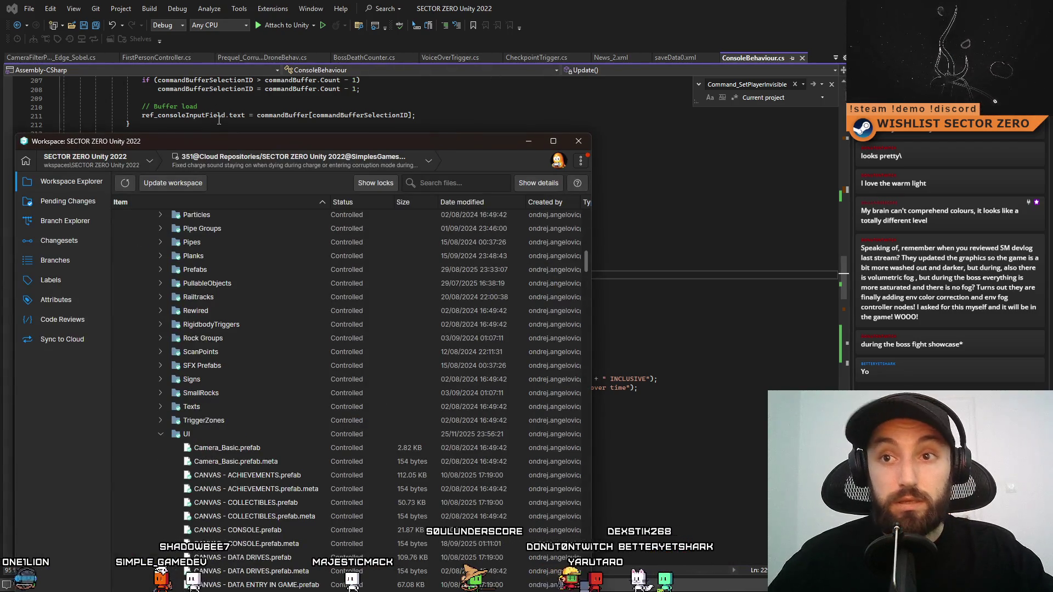
mouse_move(210, 138)
mouse_down()
mouse_move(331, 134)
mouse_move(340, 84)
mouse_up()
click(169, 201)
scroll(521, 245, down, 2)
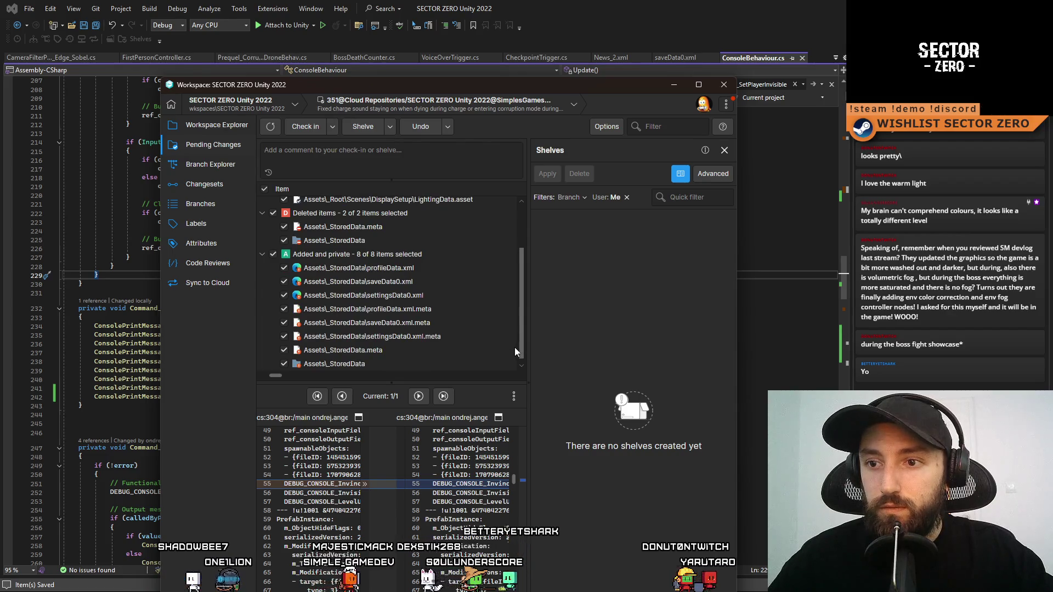
scroll(522, 283, up, 2)
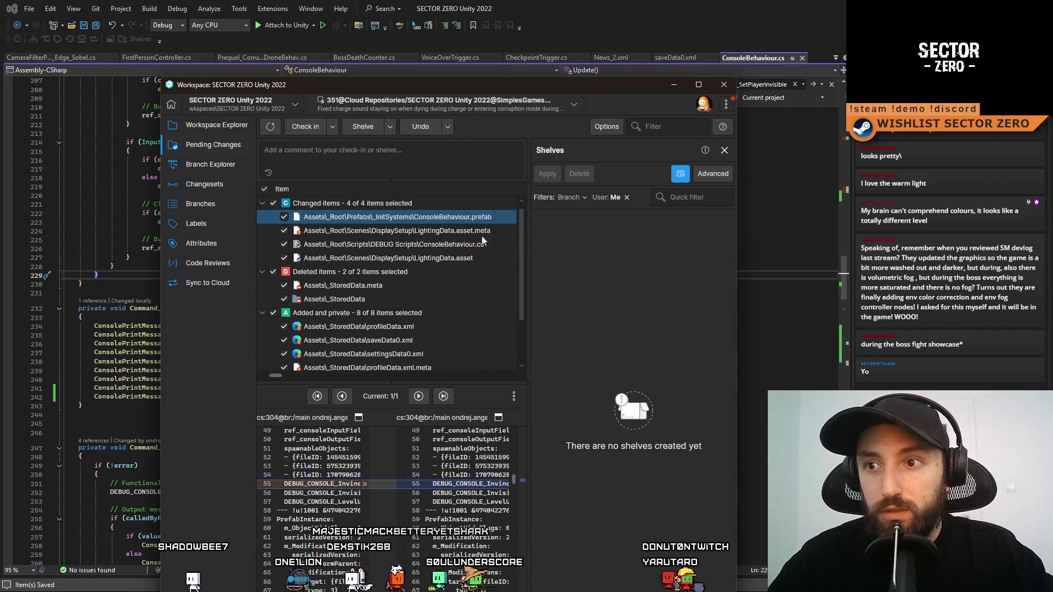
Compare the LightingData.asset, ConsoleBehaviour.cs and ConsoleBehaviour.prefab diffs
click(446, 259)
click(453, 245)
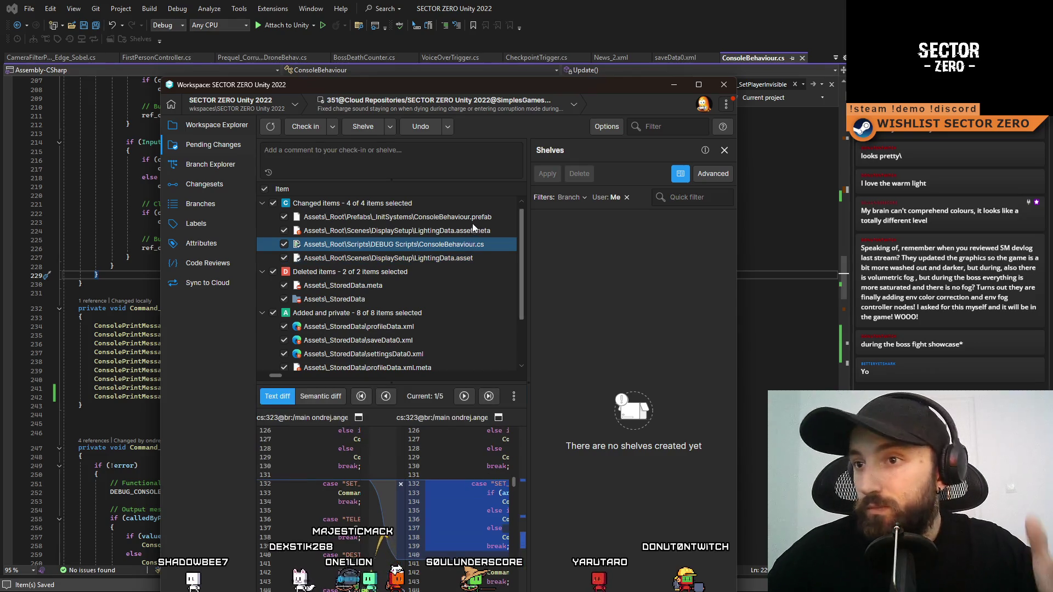
click(472, 221)
click(463, 242)
click(483, 217)
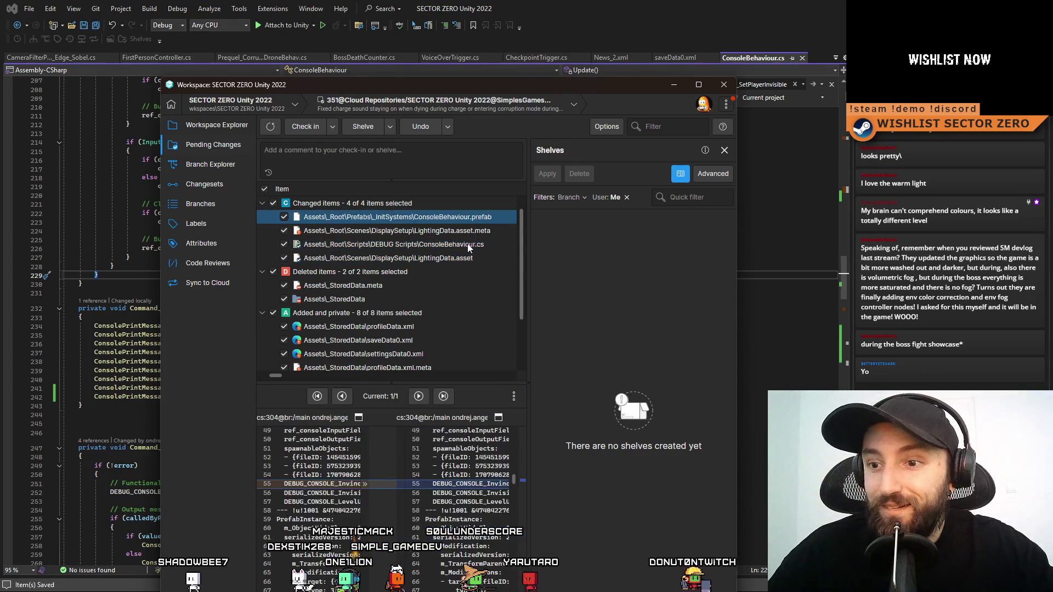
Maximize the window, view the ConsoleBehaviour.cs code diff, and untick all pending changes
click(700, 87)
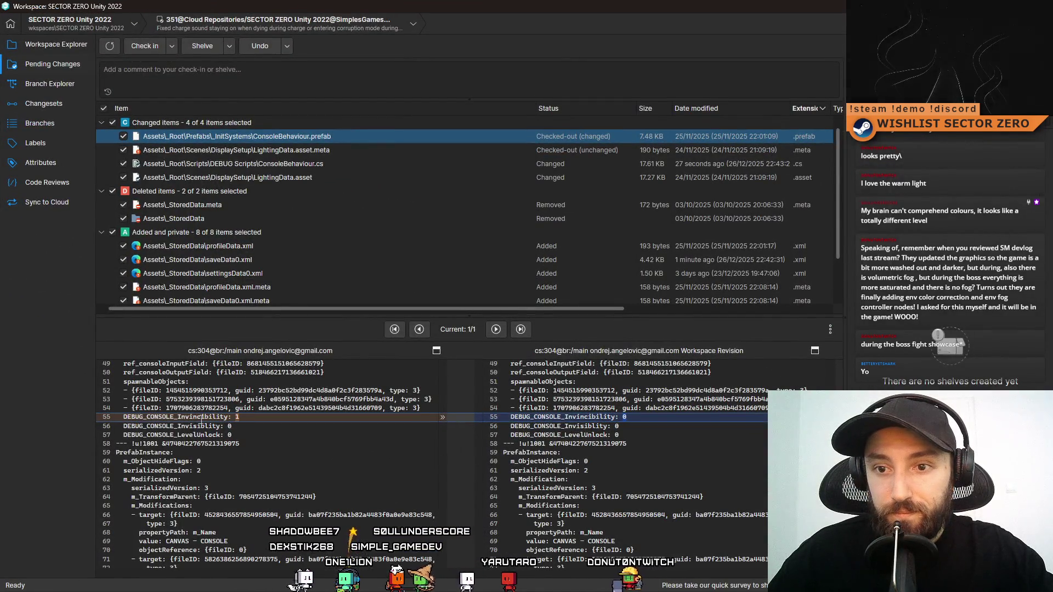
click(345, 147)
click(335, 167)
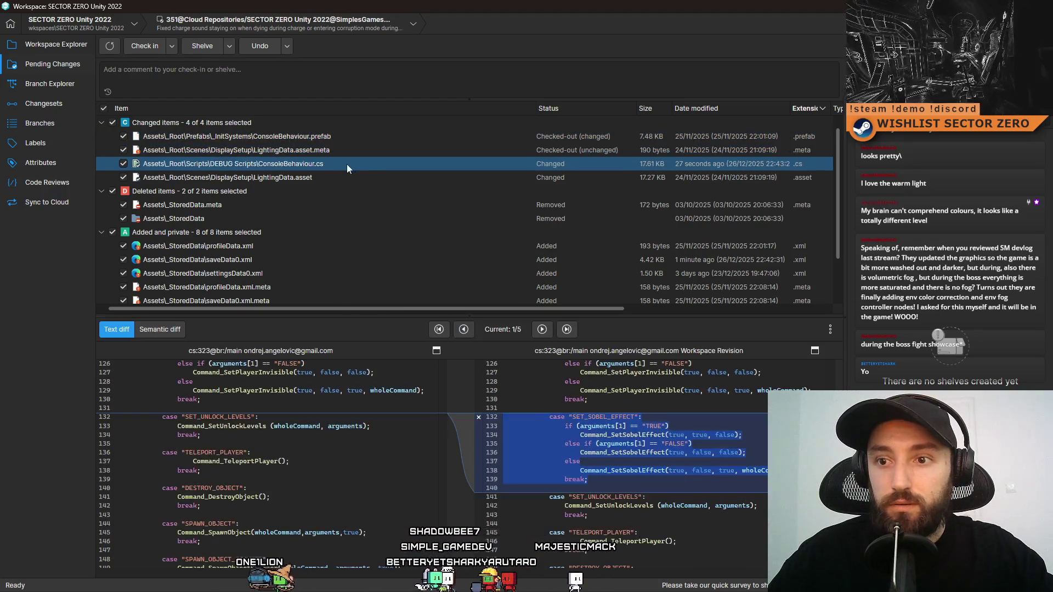
key(ctrl+a)
key(space)
click(342, 163)
Check in only ConsoleBehaviour.cs with comment 'Added SET_SOBEL_EFFECT console command' as changeset 352
click(250, 136)
click(120, 166)
click(228, 83)
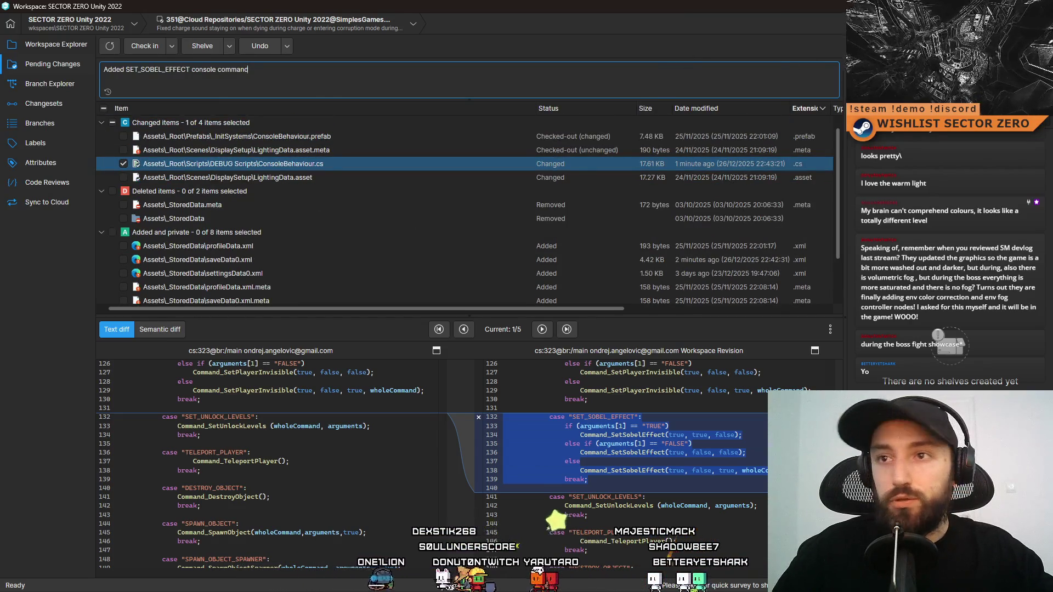
click(140, 50)
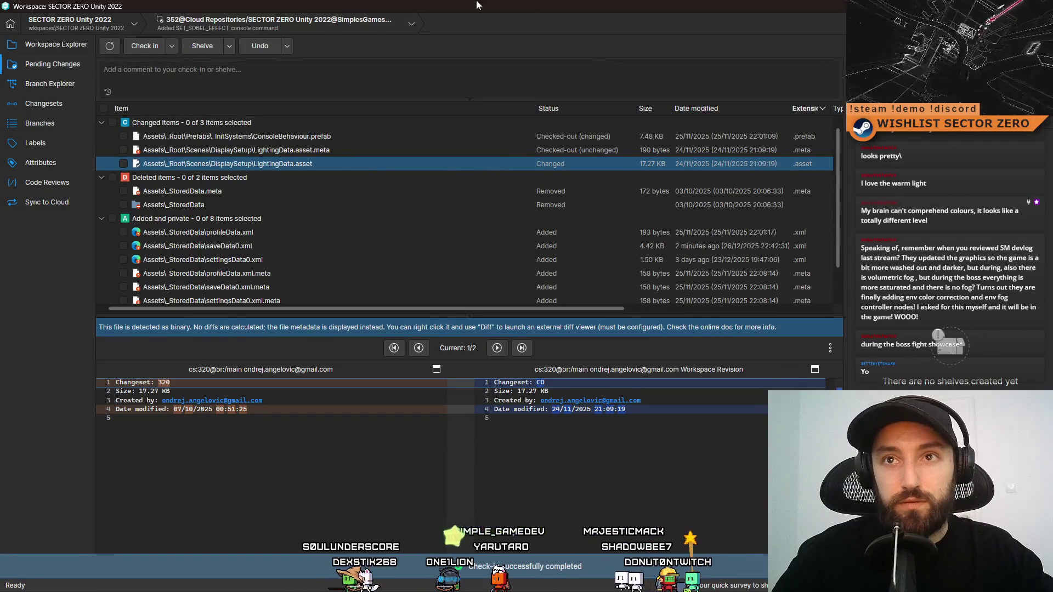
double_click(538, 12)
Return to Visual Studio and scroll up to the SET_SOBEL_EFFECT line in Command_Help
click(455, 8)
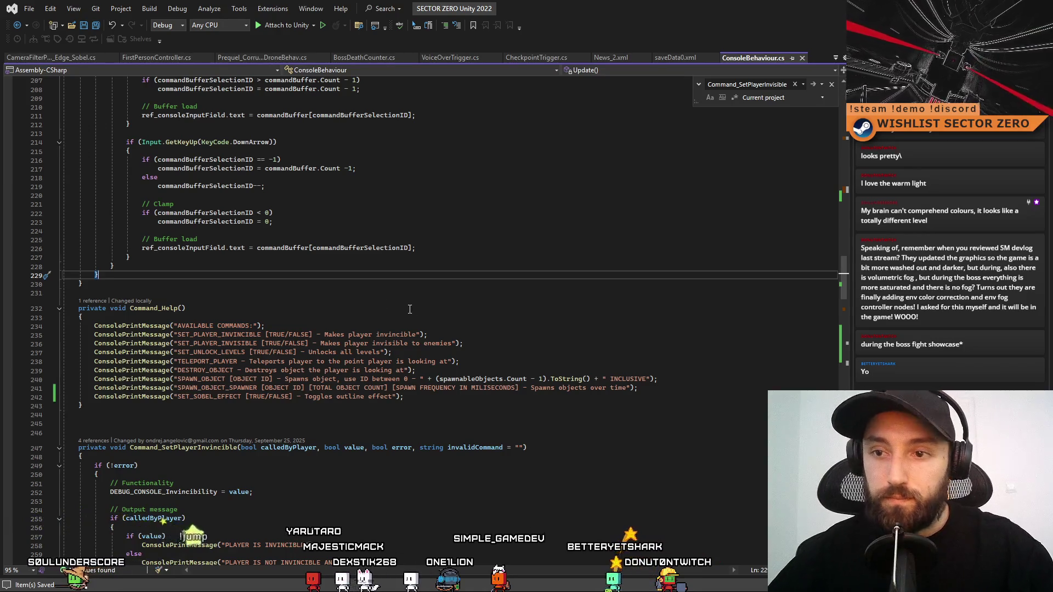
mouse_move(843, 275)
mouse_down()
mouse_move(841, 122)
mouse_move(854, 160)
mouse_move(854, 129)
mouse_move(861, 297)
mouse_up()
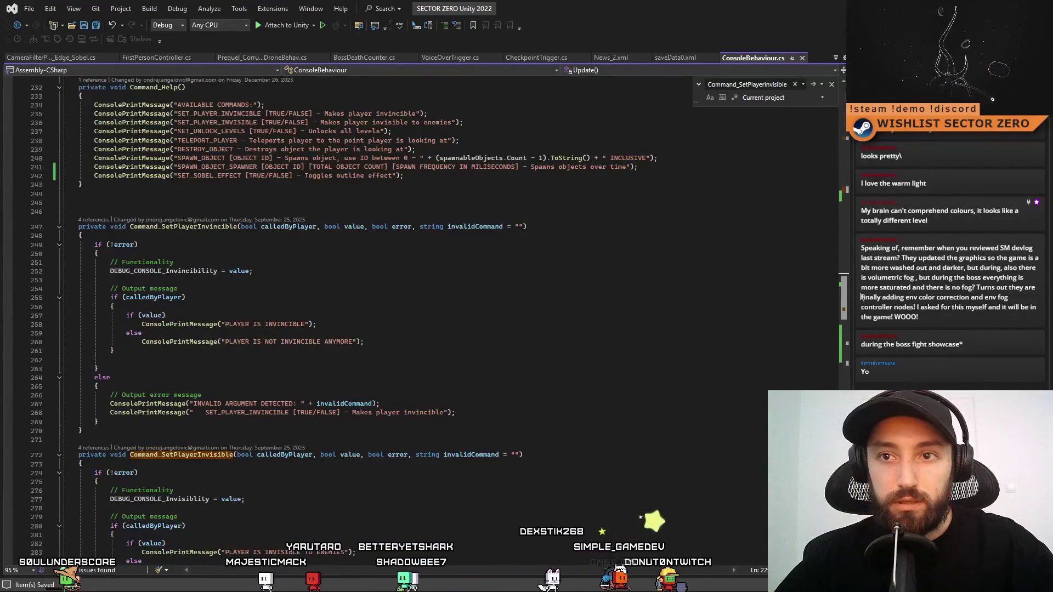
drag(406, 176, 62, 176)
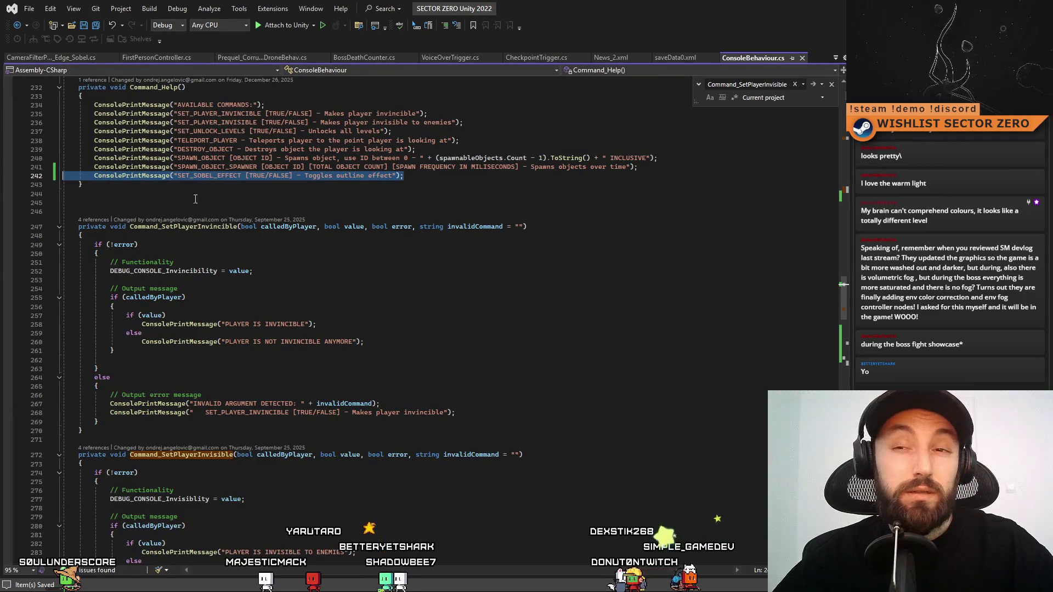
click(141, 201)
click(434, 176)
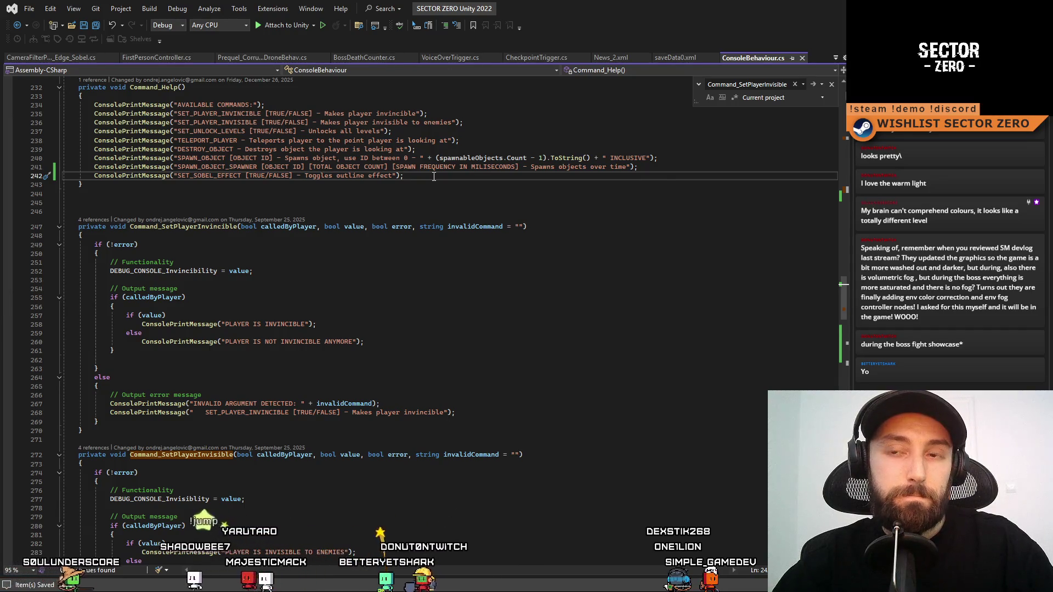
After a glance at Unity, duplicate the SET_SOBEL_EFFECT help line with Ctrl+D
key(alt+Tab)
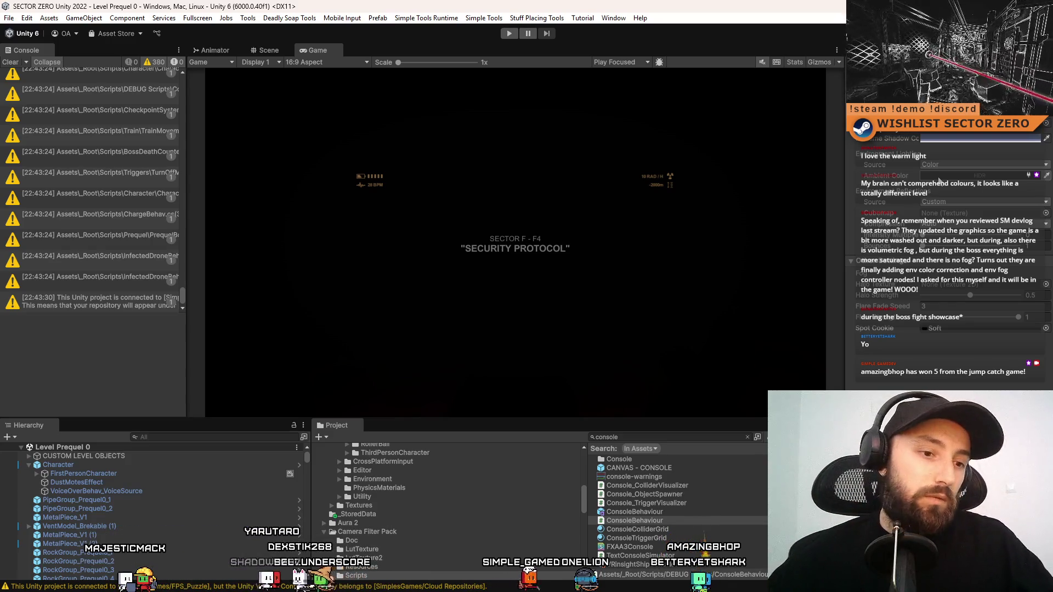
key(alt+Tab)
drag(92, 176, 401, 175)
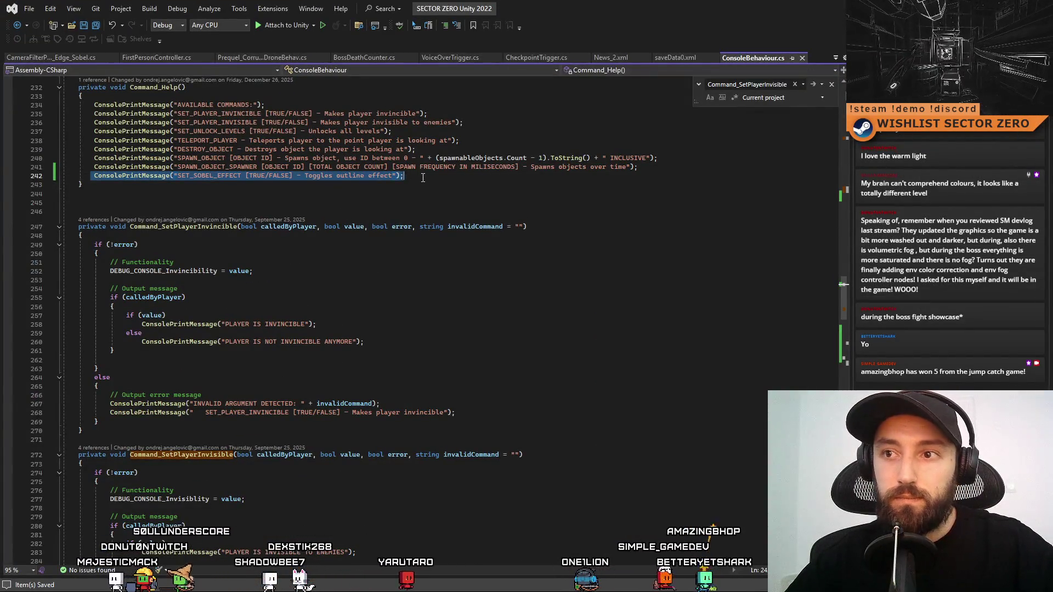
click(401, 176)
key(ctrl+d)
Change the duplicated help line to SET_AMBIENT_LIGHT, describing it as toggling ambient lighting
drag(242, 185, 197, 186)
text(AMBIENT_LIG)
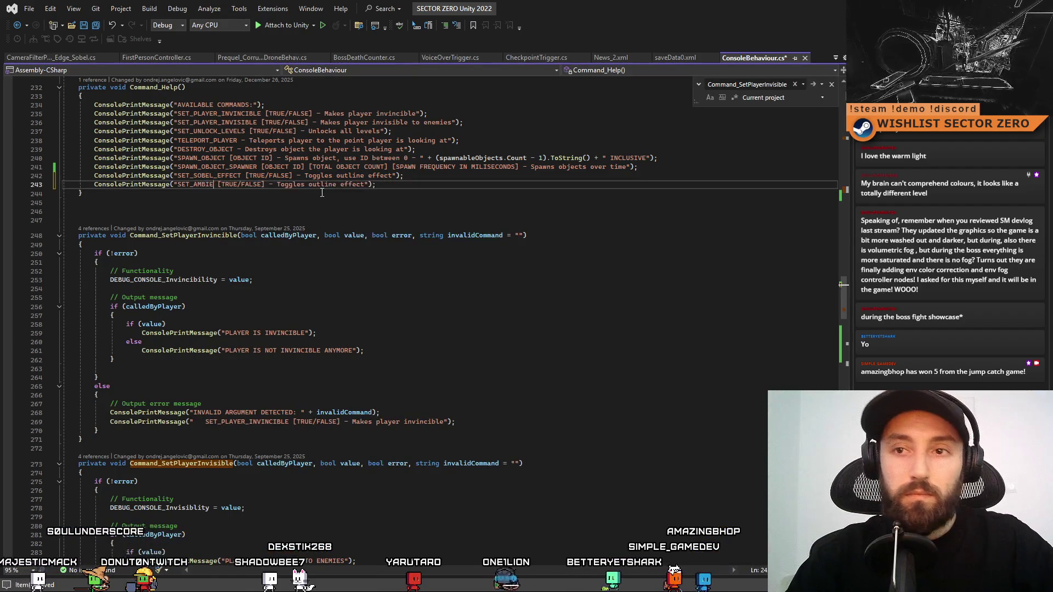
text(HT)
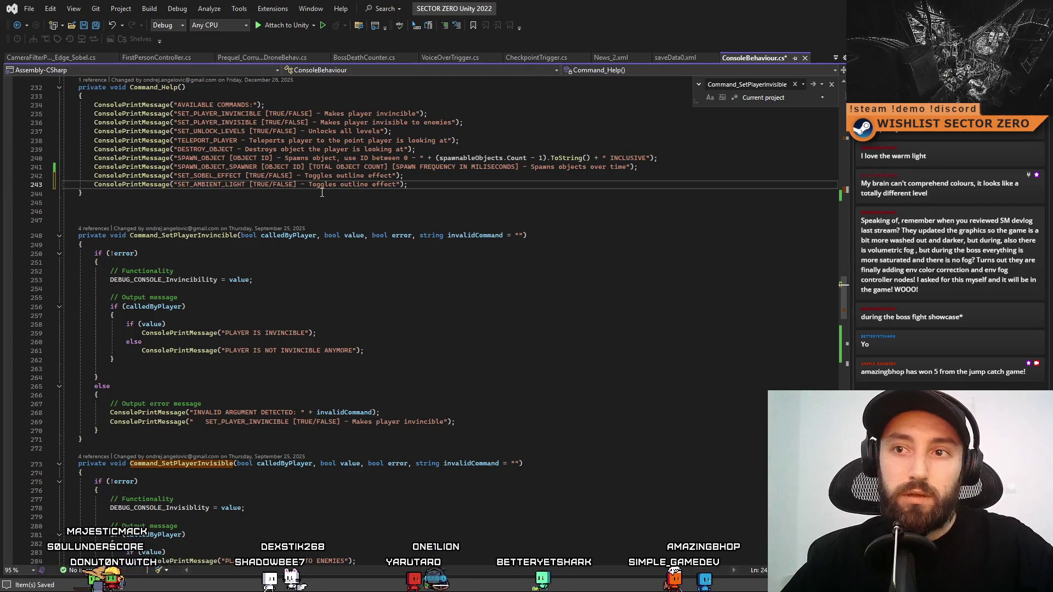
drag(340, 185, 397, 186)
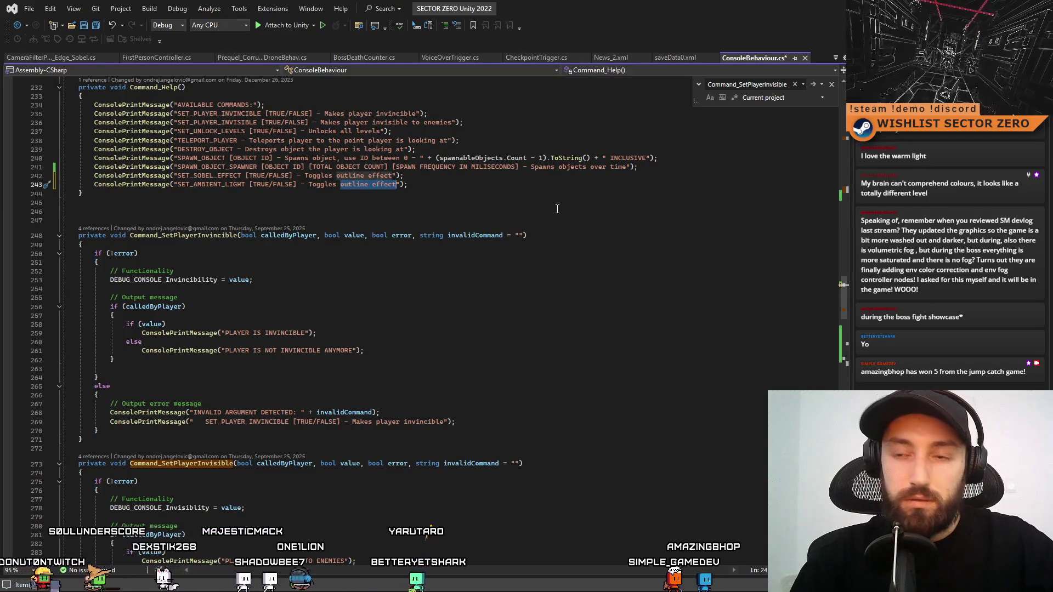
text(A)
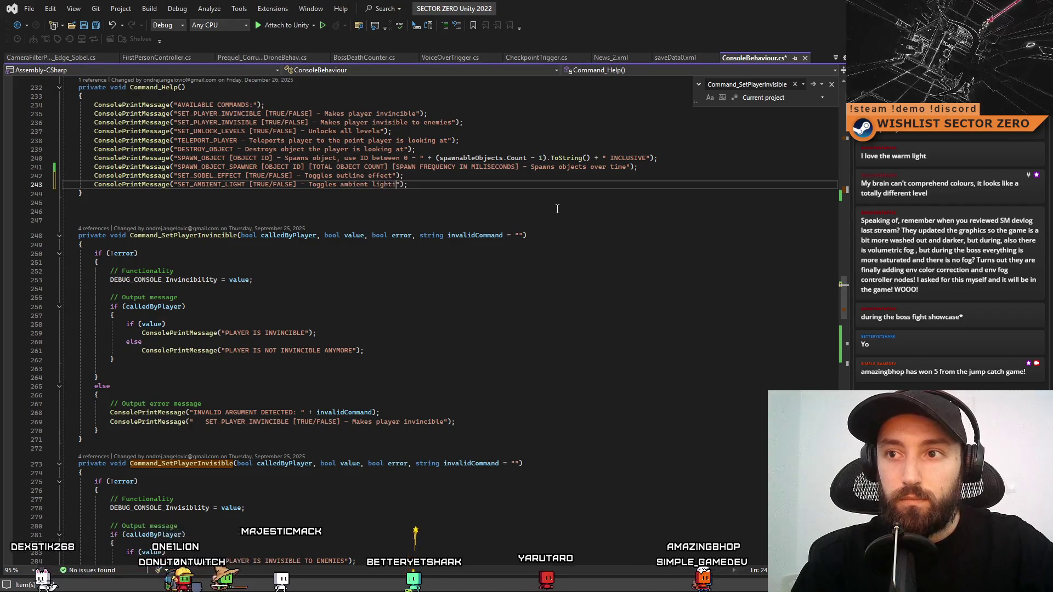
text(ng)
click(417, 213)
Copy the SET_SOBEL_EFFECT case block from the command switch
scroll(417, 222, up, 1)
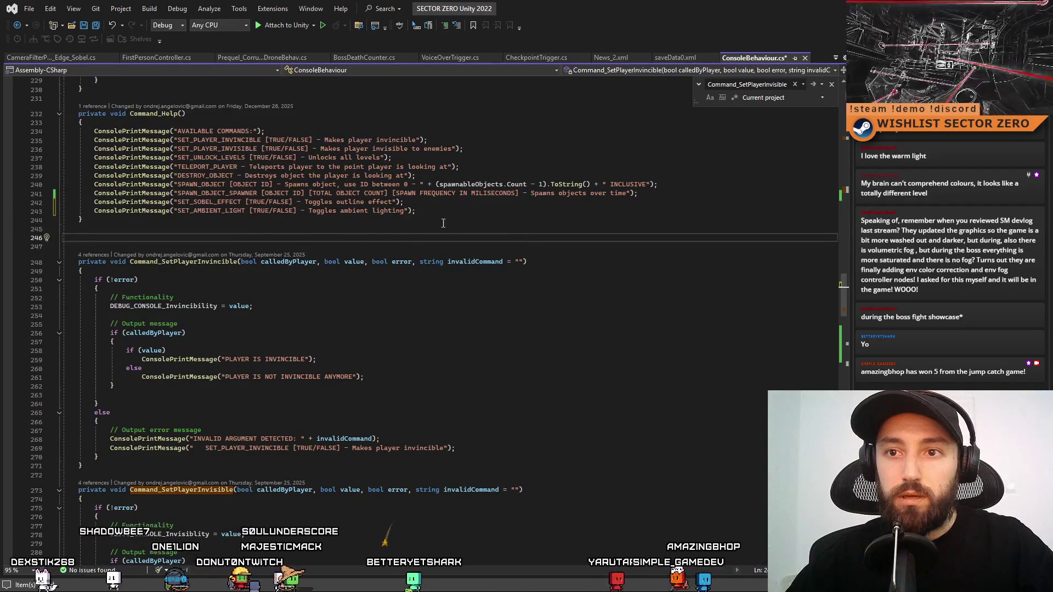
scroll(432, 271, down, 9)
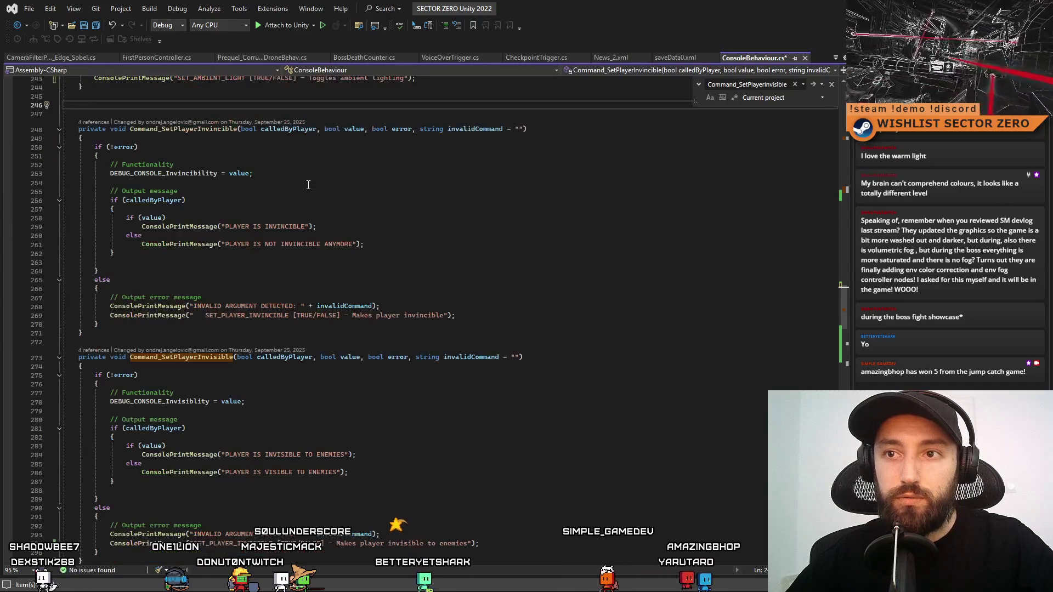
scroll(331, 215, down, 12)
scroll(437, 278, up, 11)
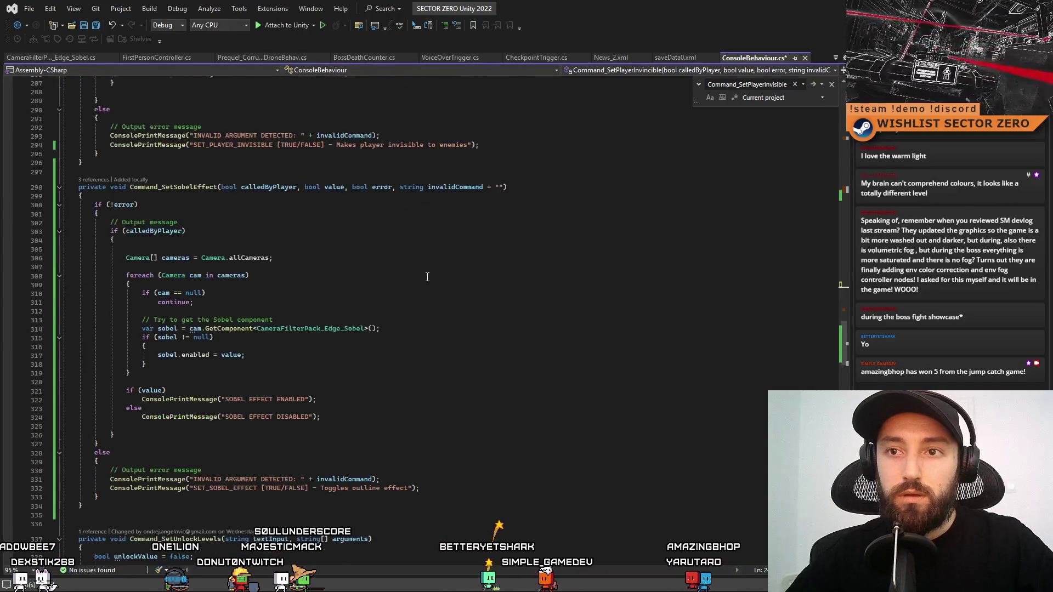
scroll(437, 278, up, 11)
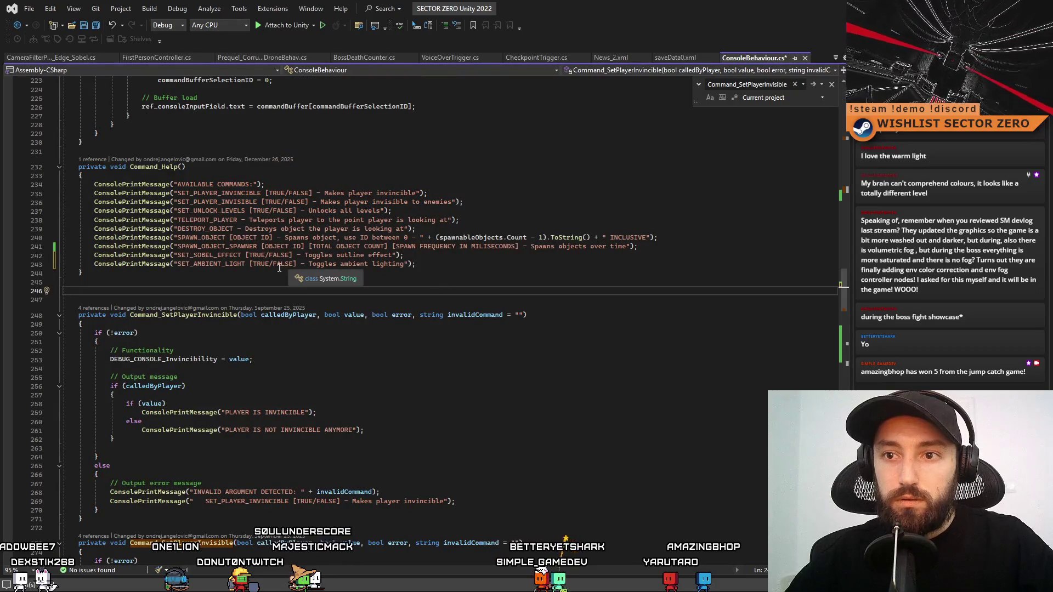
drag(844, 295, 851, 199)
click(384, 310)
scroll(384, 310, down, 2)
mouse_move(149, 346)
mouse_down()
mouse_move(63, 302)
mouse_move(63, 284)
mouse_up()
key(ctrl+c)
Paste the copied case below it and rename its string to SET_AMBIENT_LIGHT
click(179, 345)
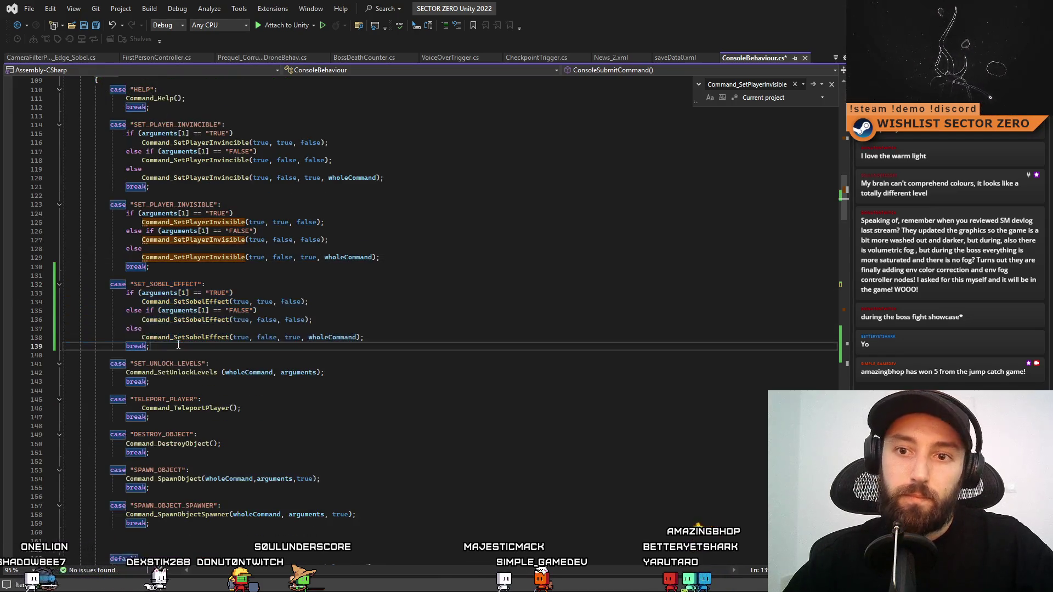
key(Return)
key(Return)
key(ctrl+v)
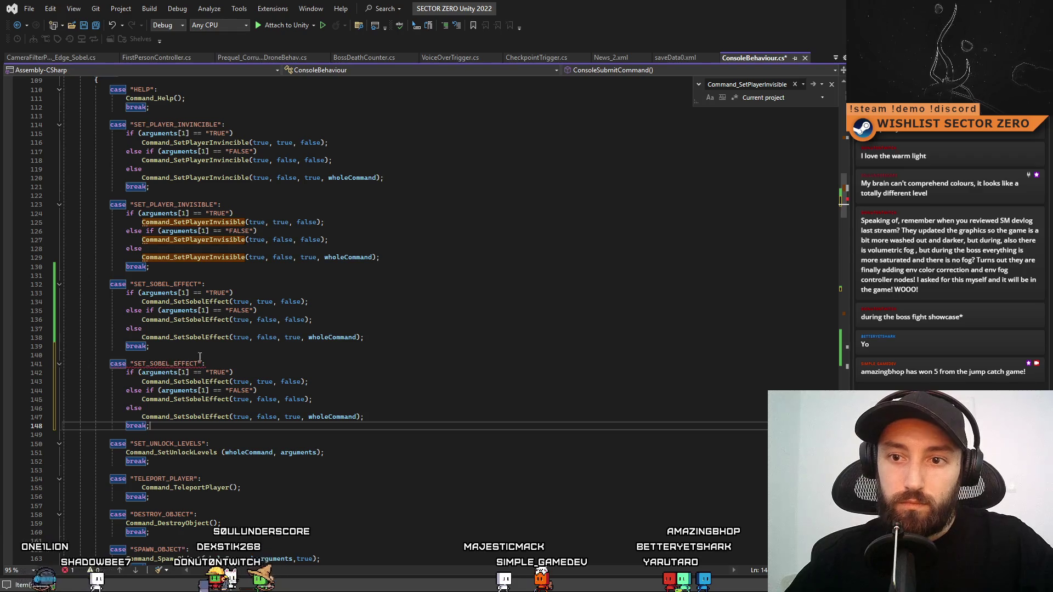
mouse_move(844, 201)
mouse_down()
mouse_move(856, 329)
mouse_move(876, 293)
mouse_up()
drag(245, 353, 177, 353)
scroll(428, 209, up, 20)
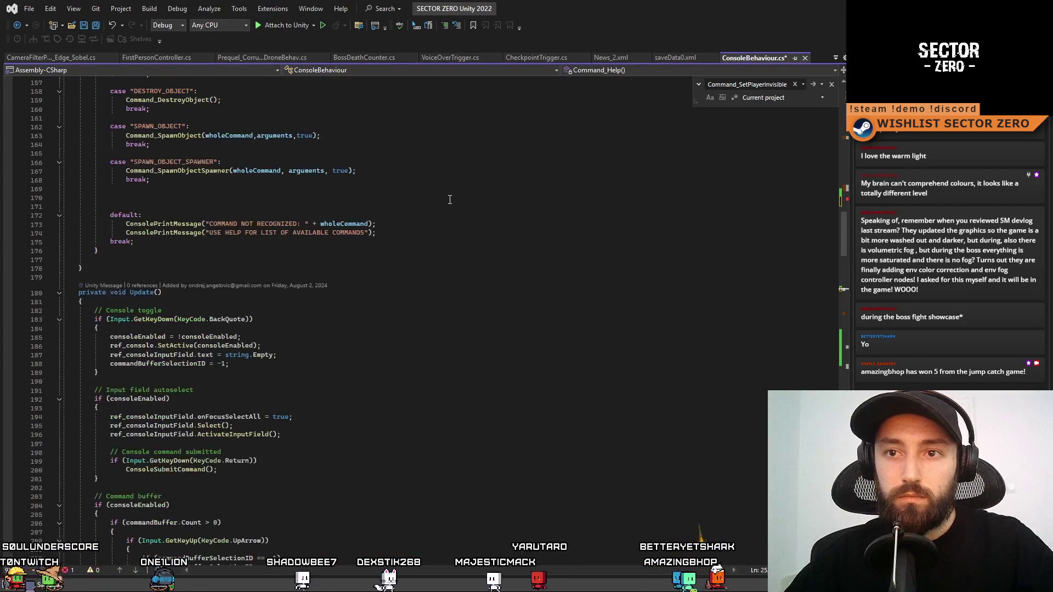
drag(197, 313, 138, 314)
key(ctrl+v)
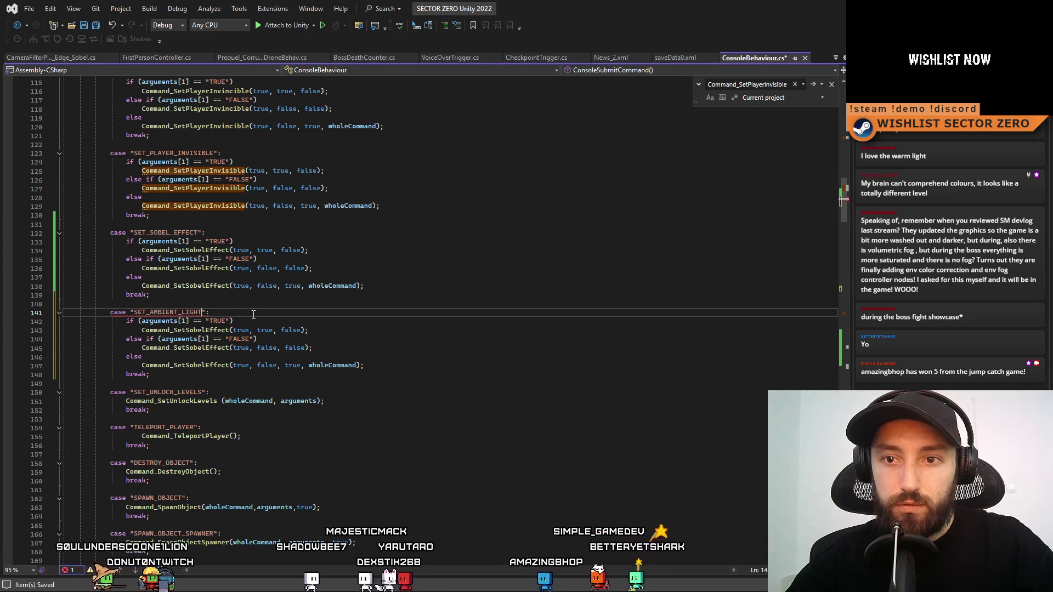
click(387, 294)
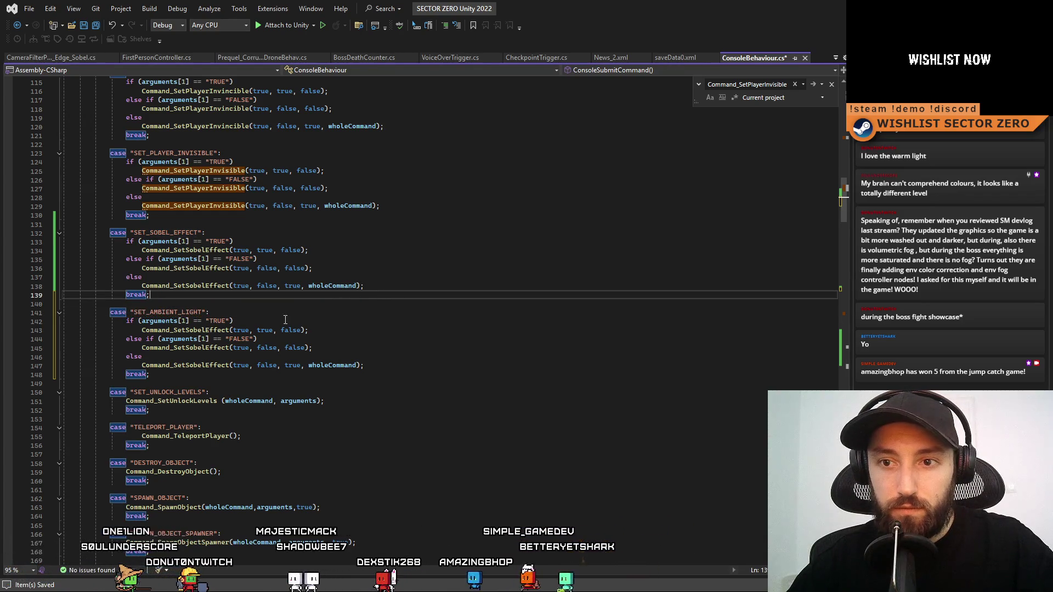
mouse_move(843, 209)
mouse_down()
mouse_move(851, 426)
mouse_move(849, 384)
mouse_up()
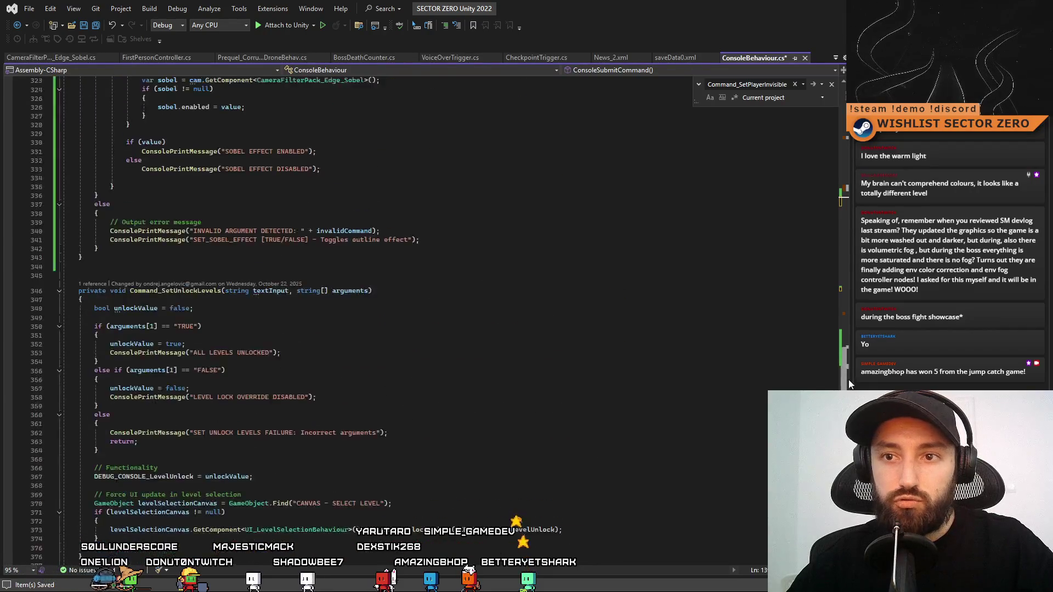
Duplicate the Command_SetSobelEffect method and rename the copy Command_SetAmbientLight
scroll(852, 355, up, 7)
click(384, 237)
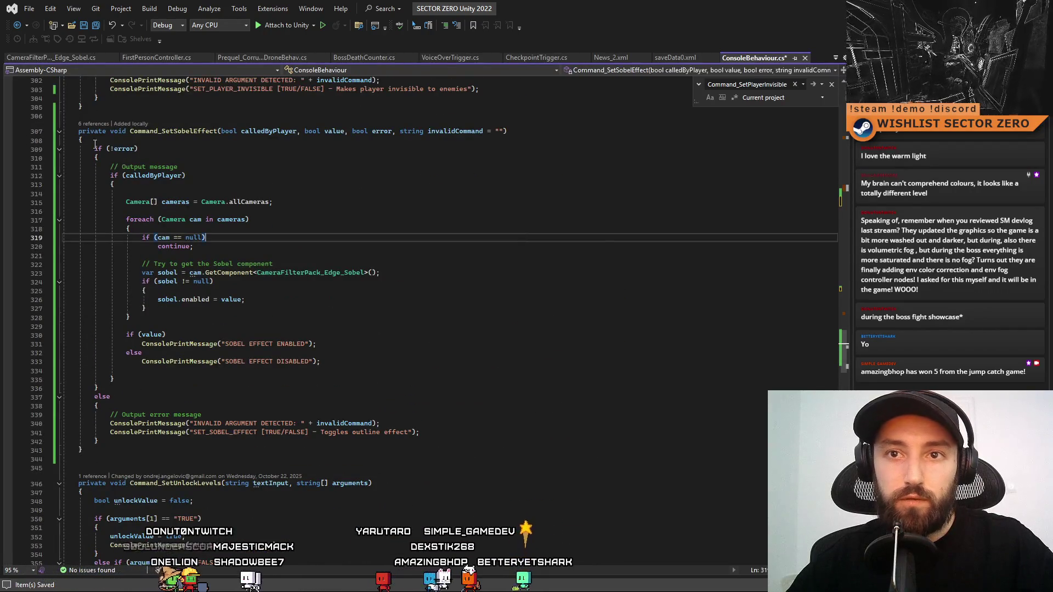
drag(78, 135, 221, 450)
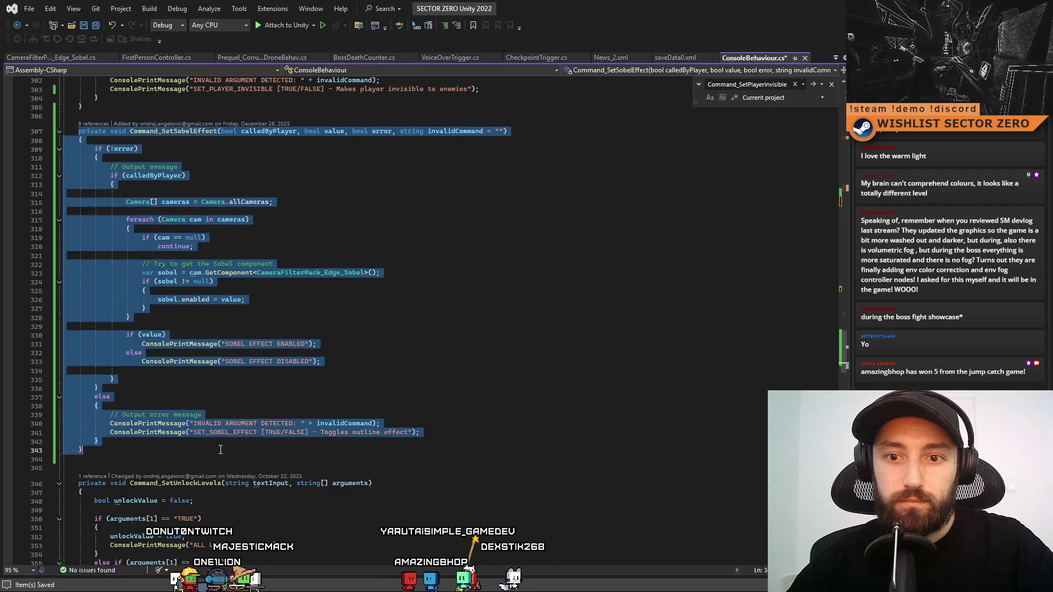
key(ctrl+c)
click(202, 458)
key(Return)
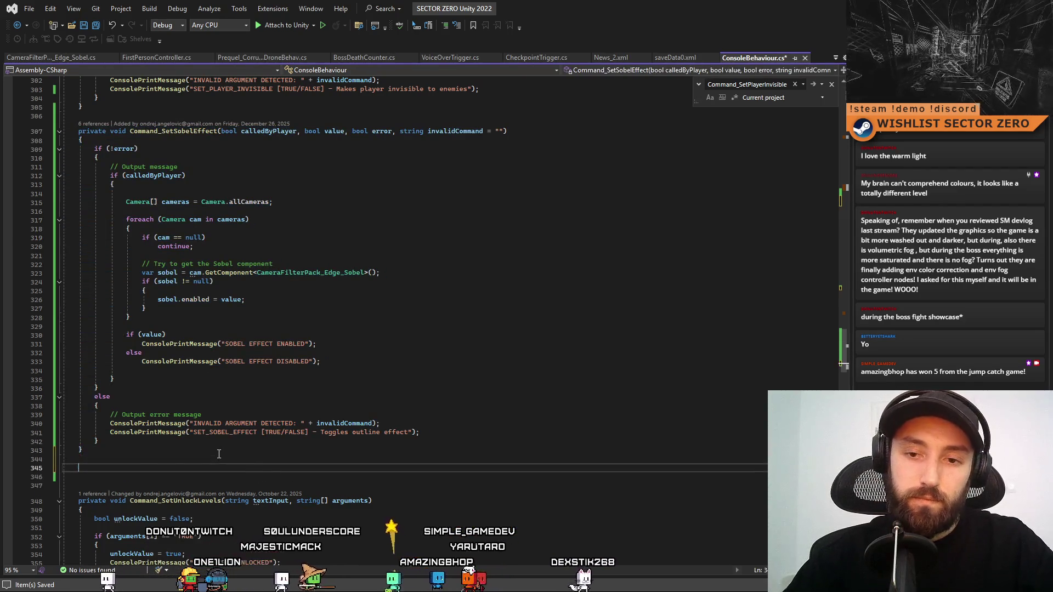
key(ctrl+v)
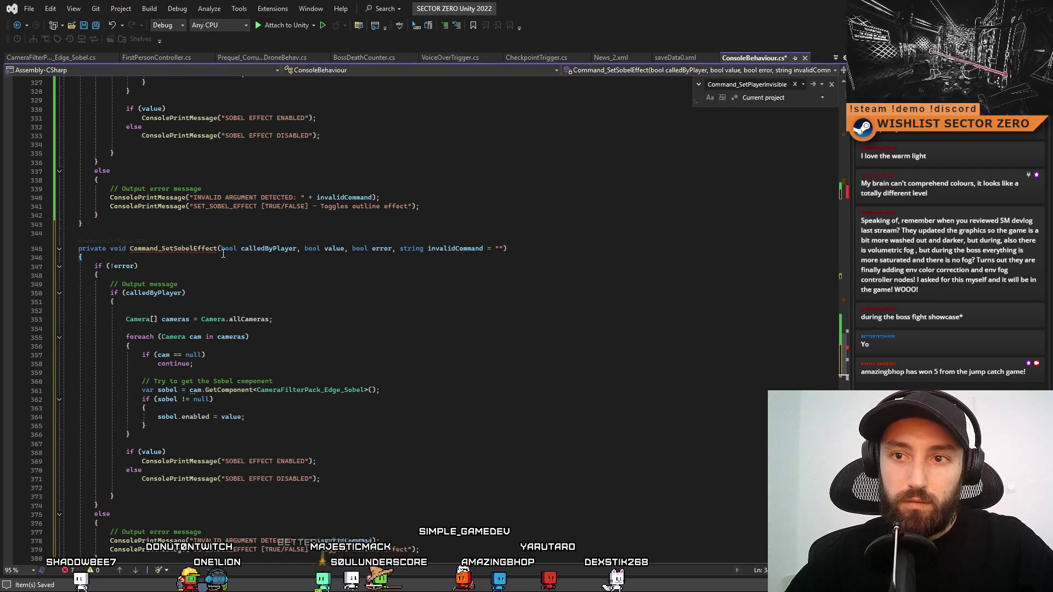
double_click(181, 249)
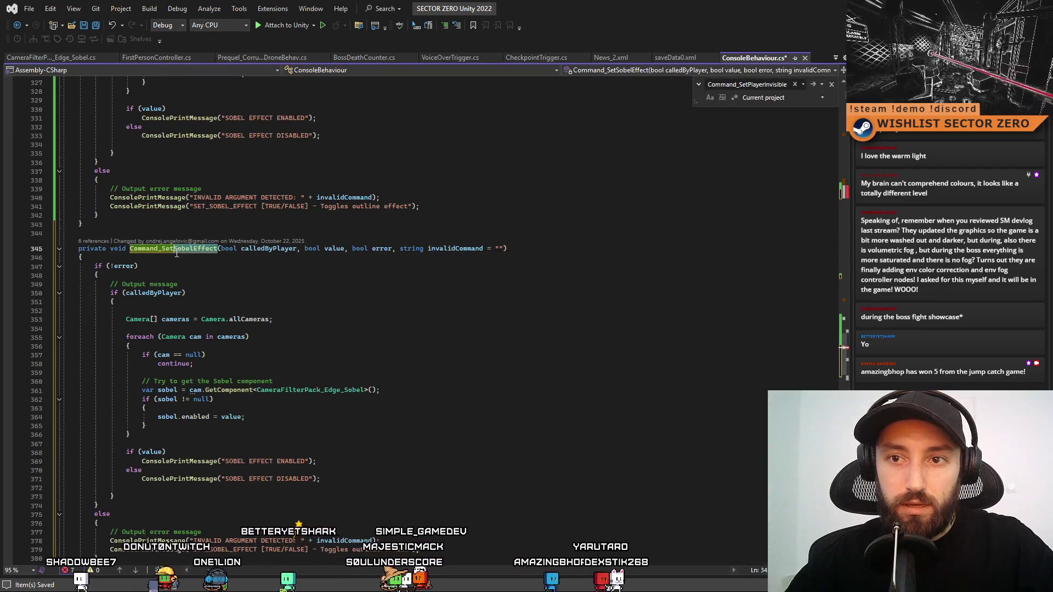
text(AmbientLight)
click(277, 277)
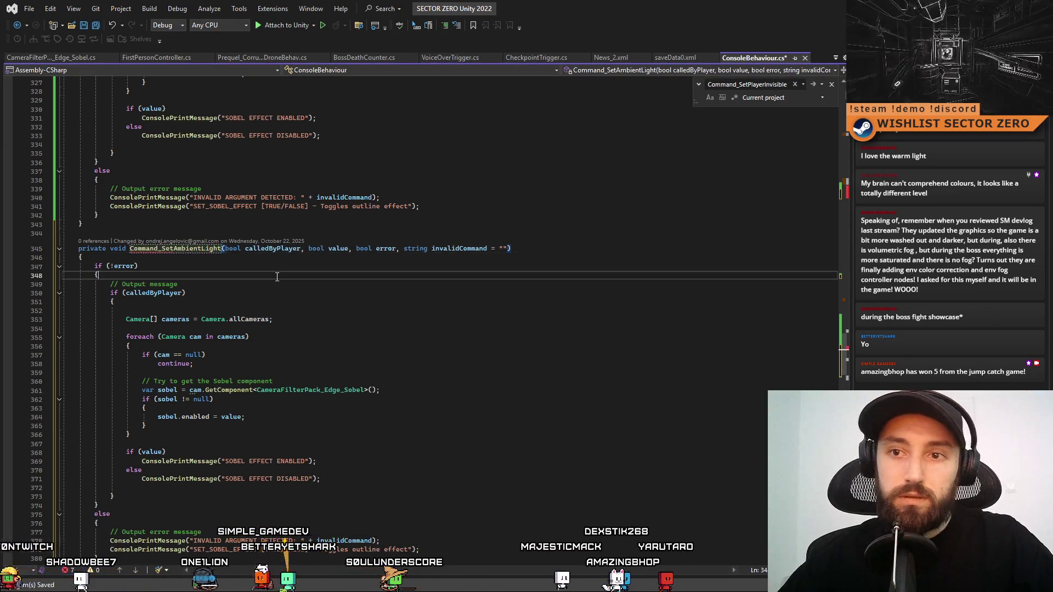
Make the SET_AMBIENT_LIGHT case's three calls use Command_SetAmbientLight, then switch to Unity
drag(847, 362, 845, 193)
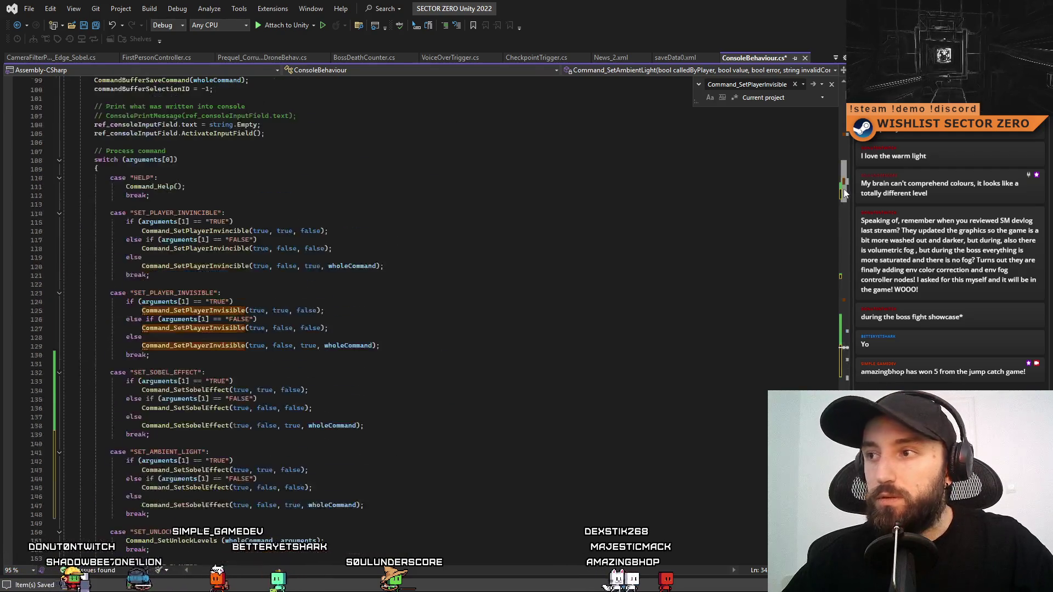
scroll(504, 310, down, 3)
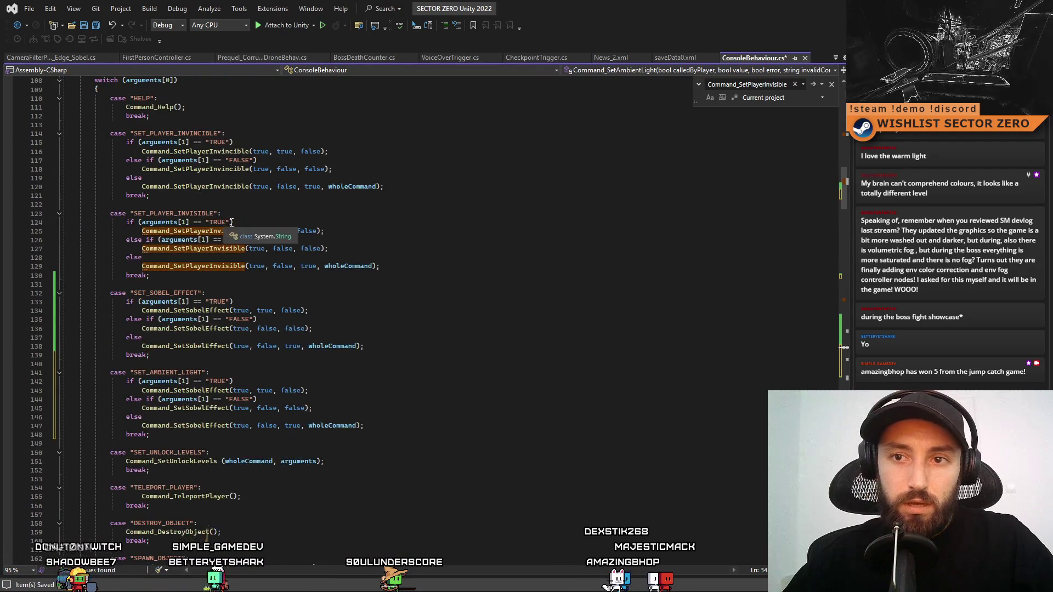
double_click(216, 390)
key(ctrl+v)
double_click(187, 409)
key(ctrl+v)
double_click(187, 425)
key(ctrl+v)
mouse_move(844, 199)
mouse_down()
mouse_move(855, 319)
mouse_move(865, 314)
mouse_move(856, 373)
mouse_up()
click(132, 228)
click(191, 210)
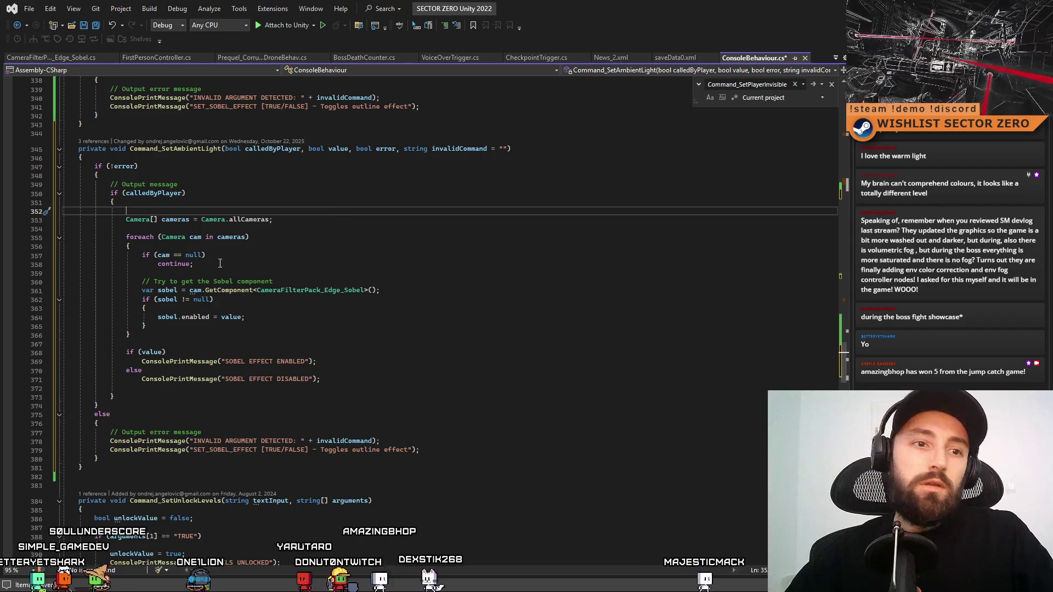
key(alt+Tab)
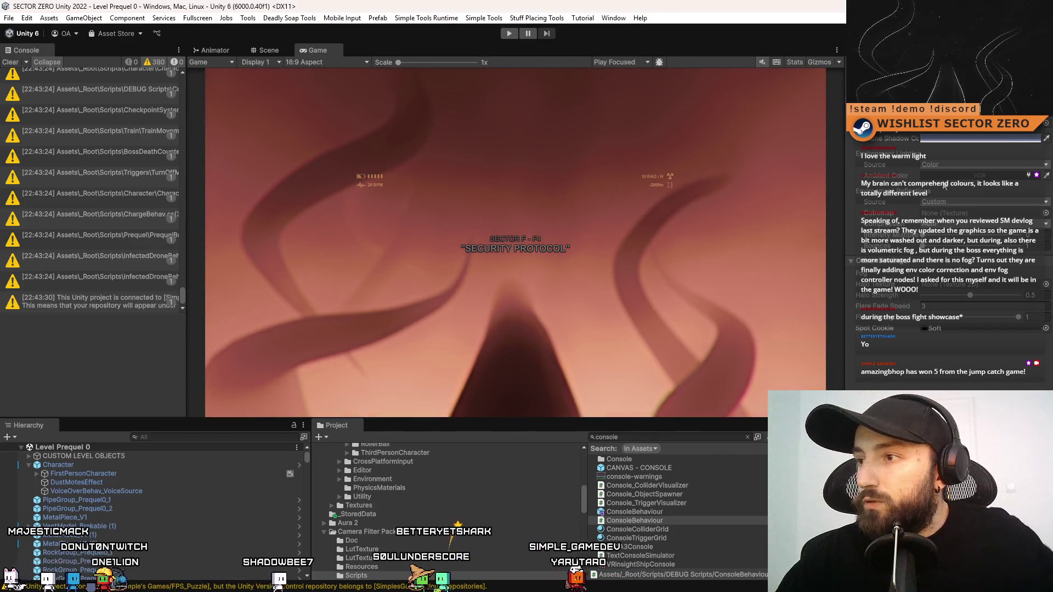
click(948, 183)
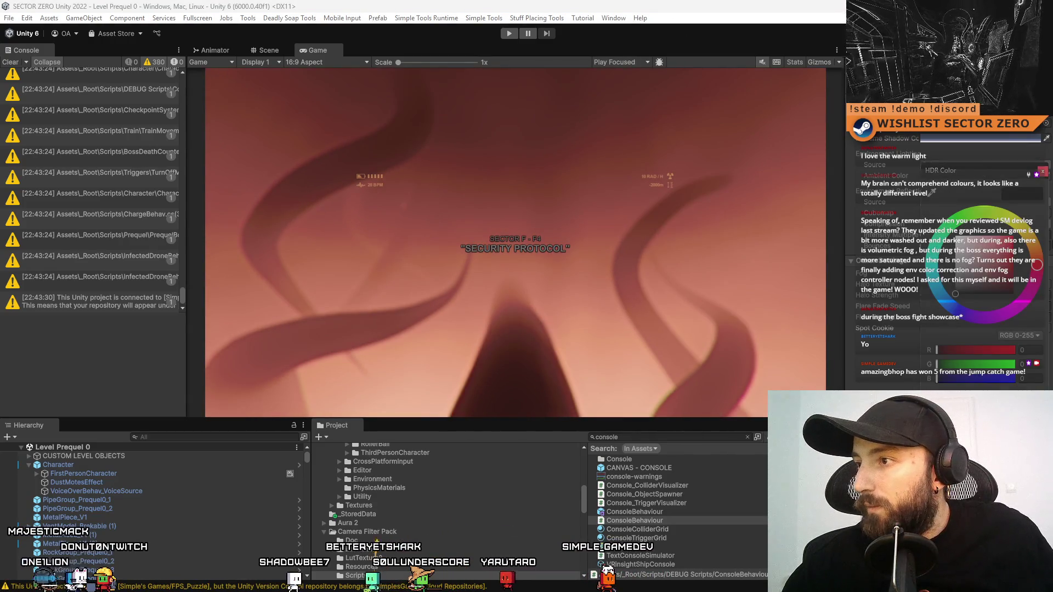
click(1042, 173)
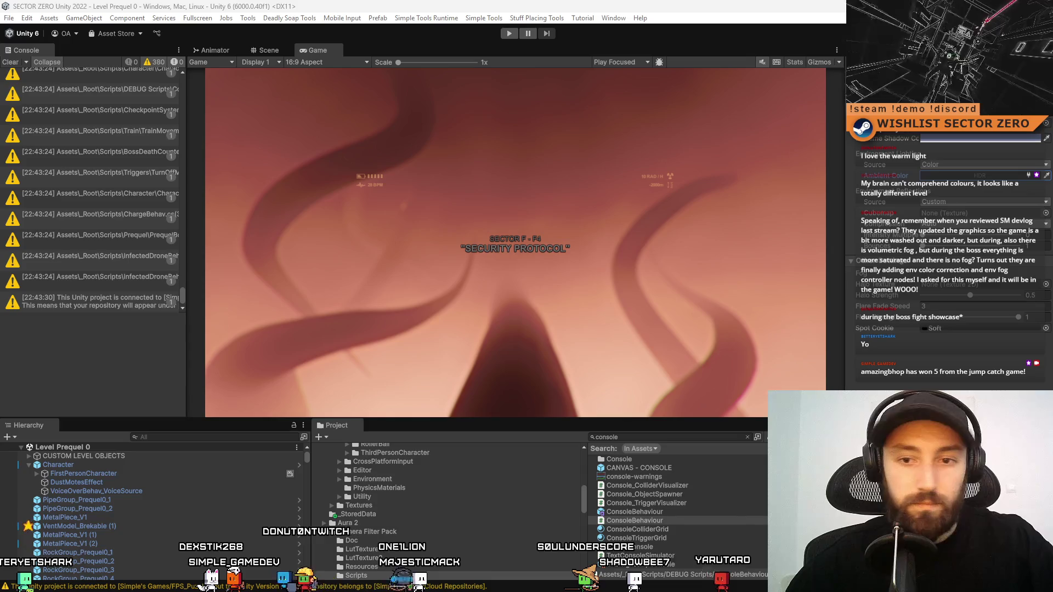
key(alt+Tab)
Delete the camera loop and Sobel lookup code from Command_SetAmbientLight
click(402, 344)
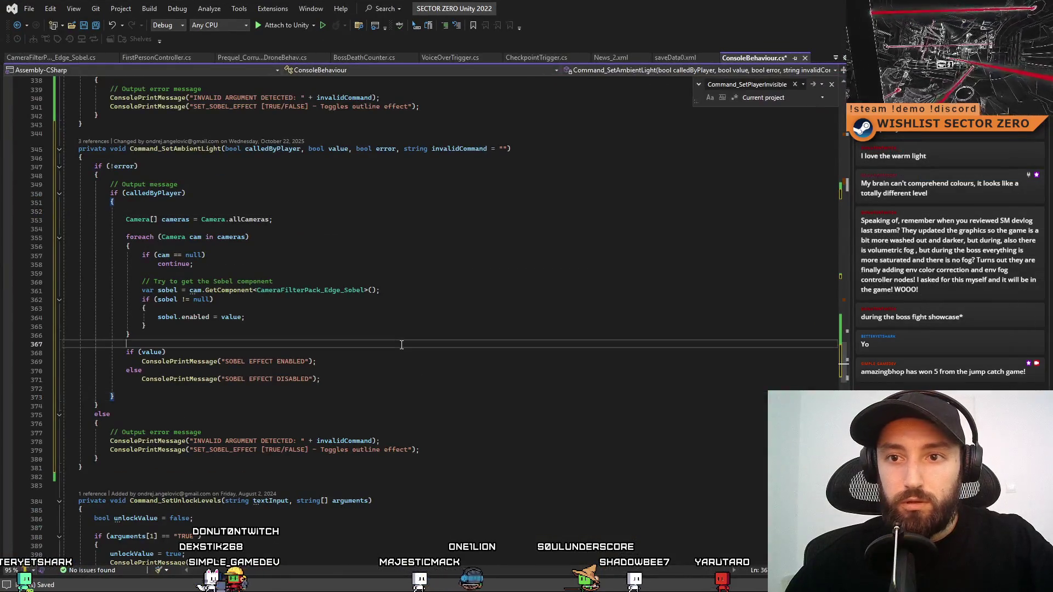
click(303, 308)
click(348, 248)
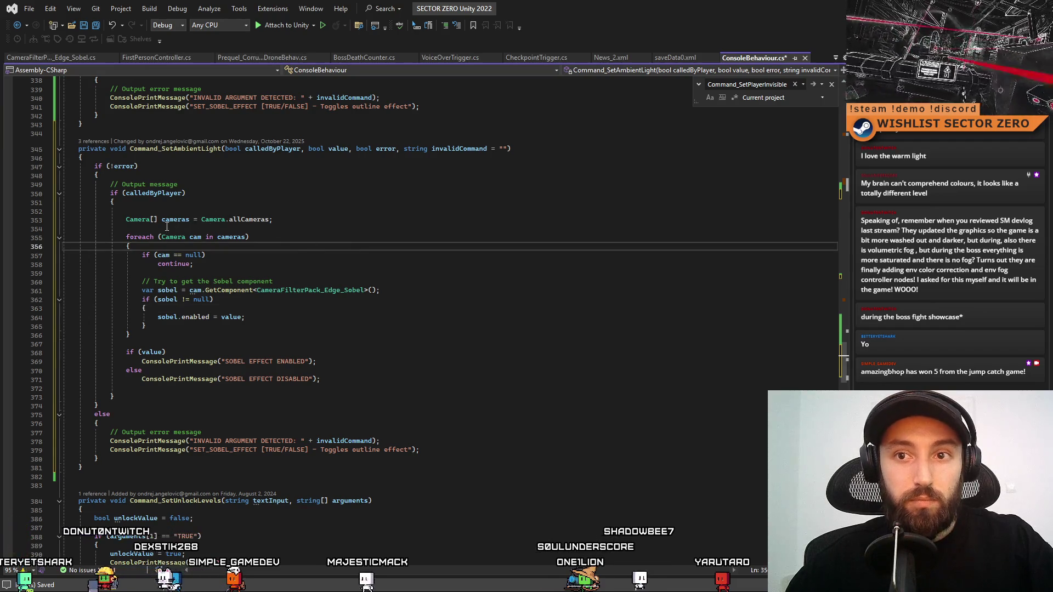
mouse_move(126, 219)
mouse_down()
mouse_move(137, 241)
mouse_move(209, 257)
mouse_move(298, 328)
mouse_up()
key(Delete)
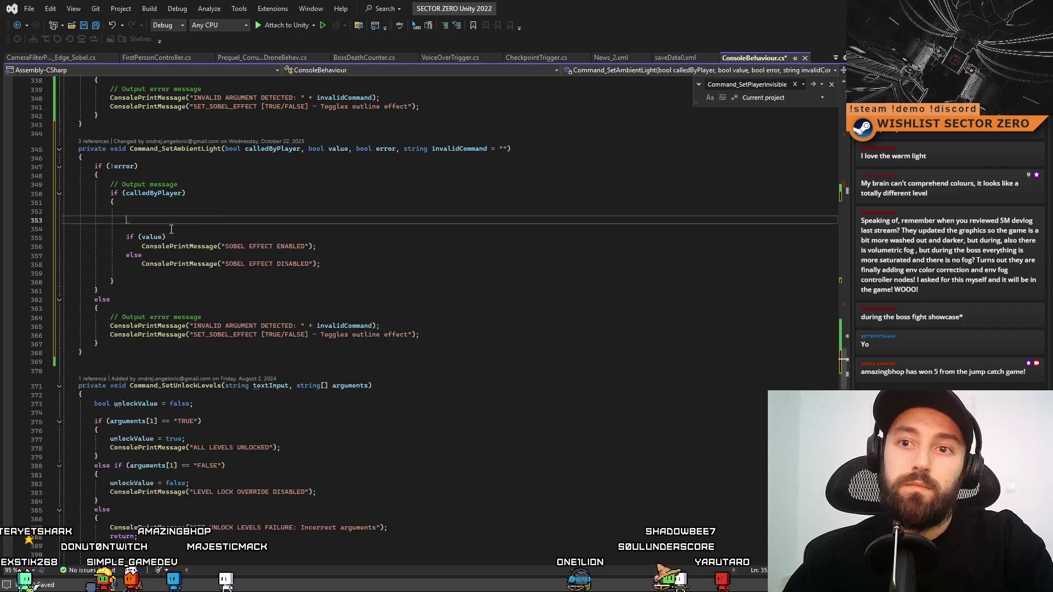
drag(127, 229, 69, 218)
key(Delete)
Wrap the if (value) and else branches in their own braces
click(224, 220)
text({ P)
key(Escape)
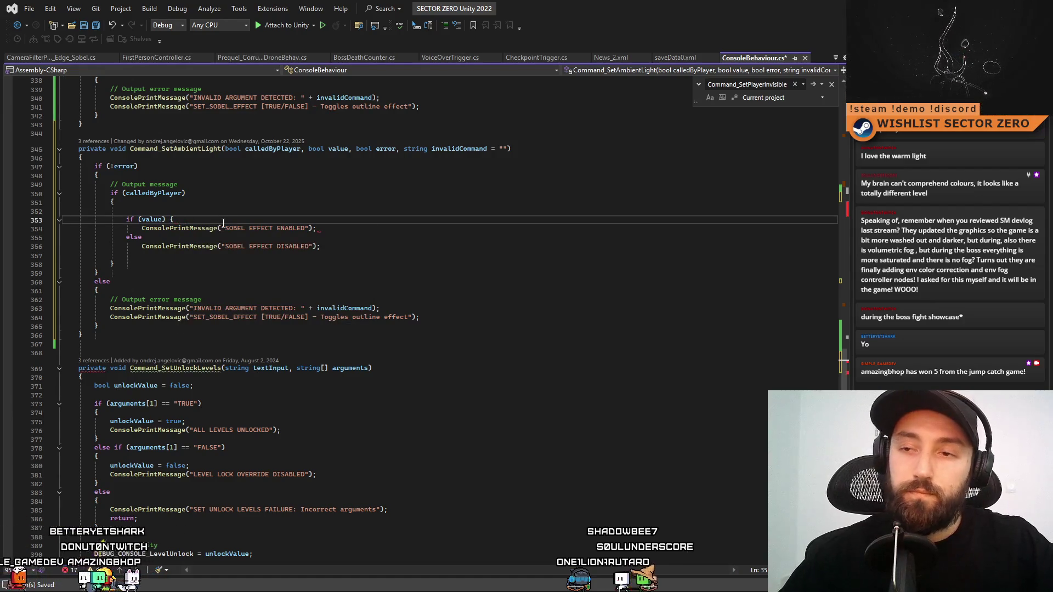
click(378, 230)
key(Return)
text(})
click(376, 255)
text({ })
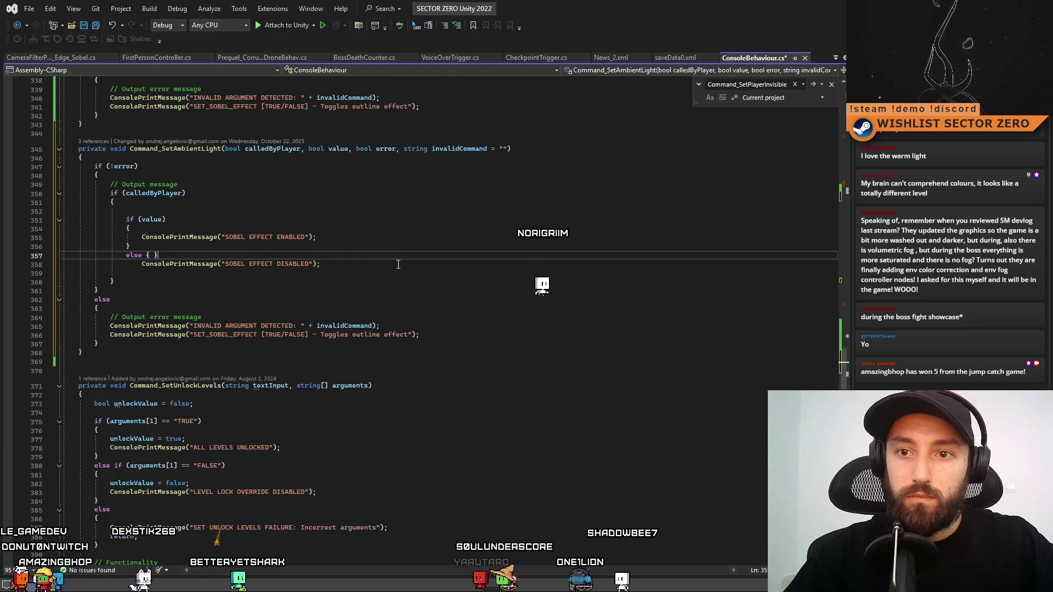
key(BackSpace)
click(398, 265)
key(Return)
text(})
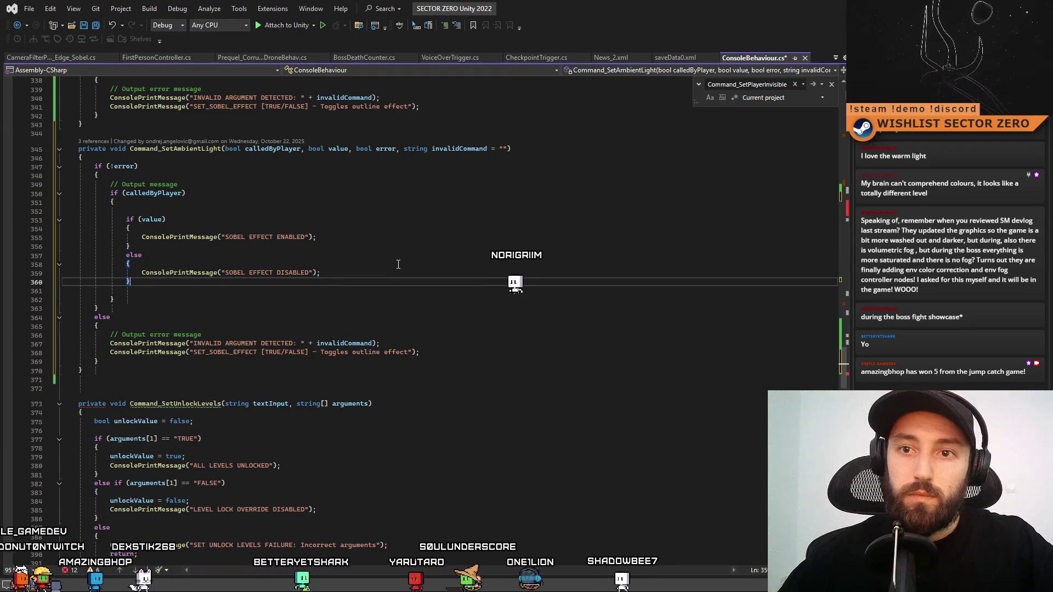
Set the ambient light to gray in the enabled branch and black in the else branch
click(396, 228)
key(Return)
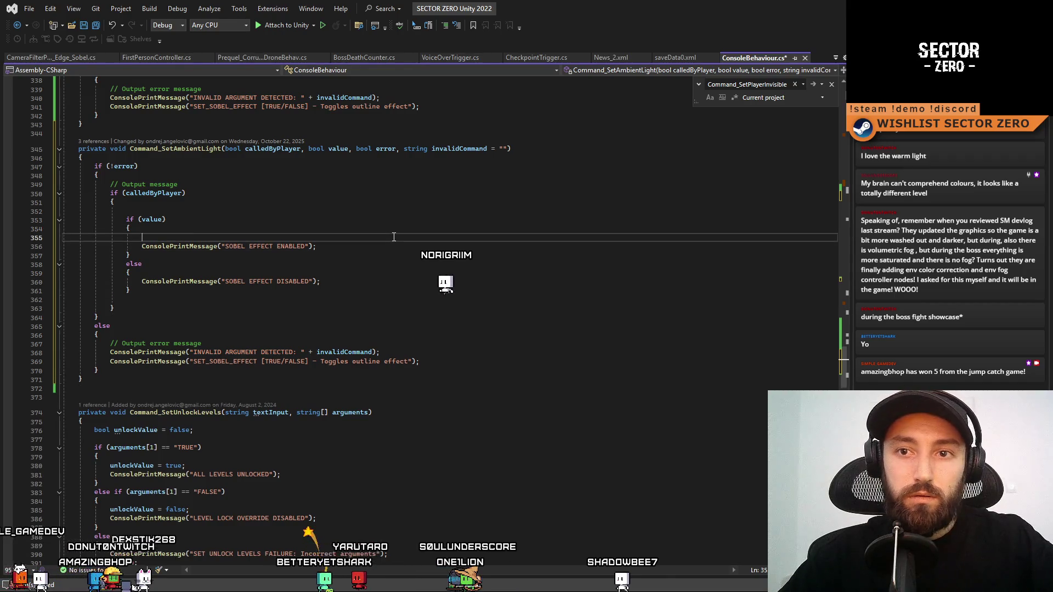
key(ctrl+v)
double_click(290, 237)
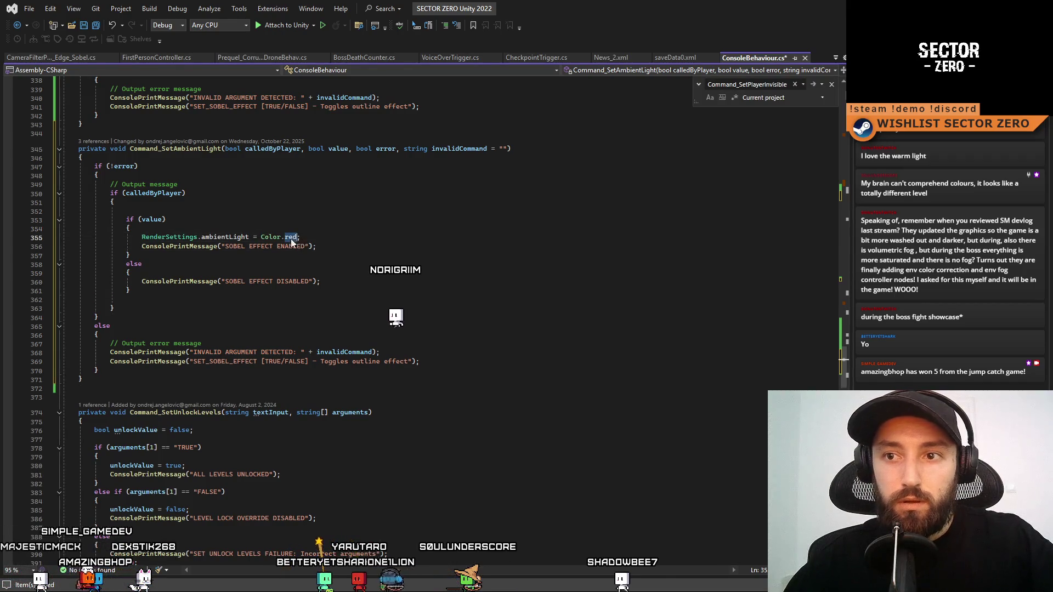
key(BackSpace)
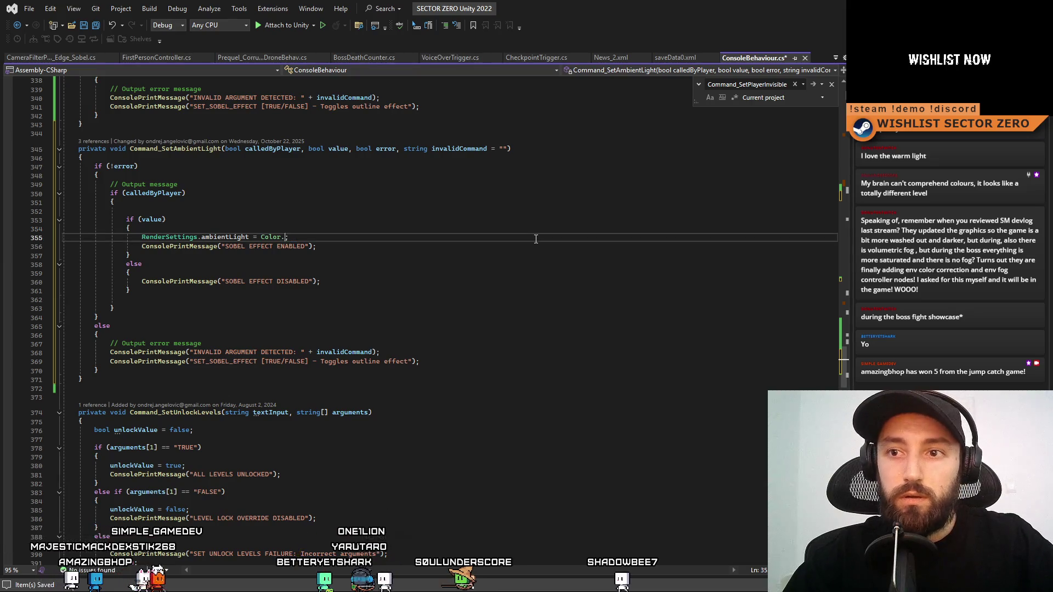
text(gray)
click(383, 247)
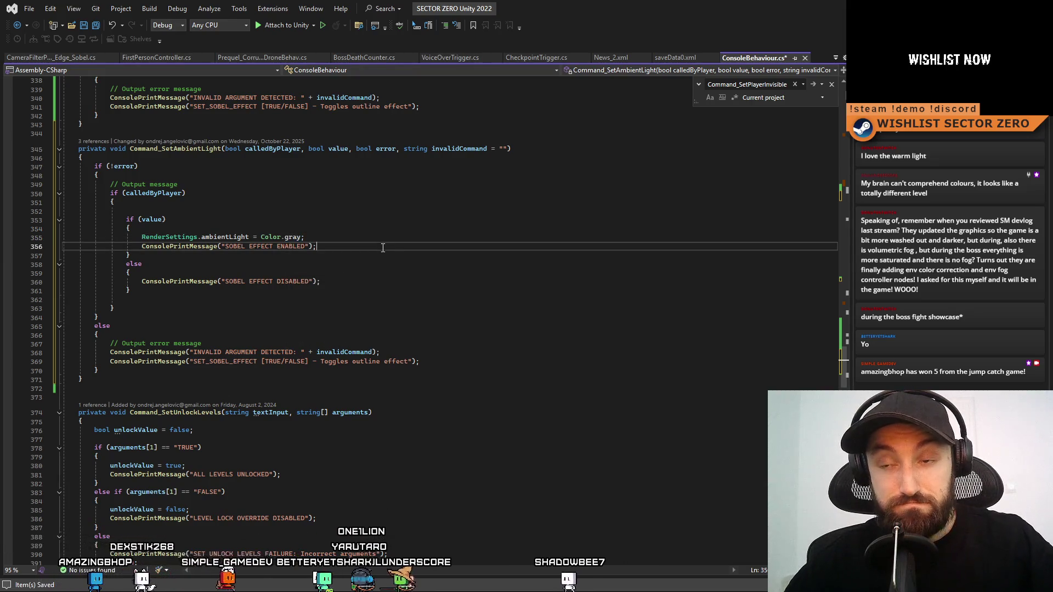
drag(328, 237, 270, 237)
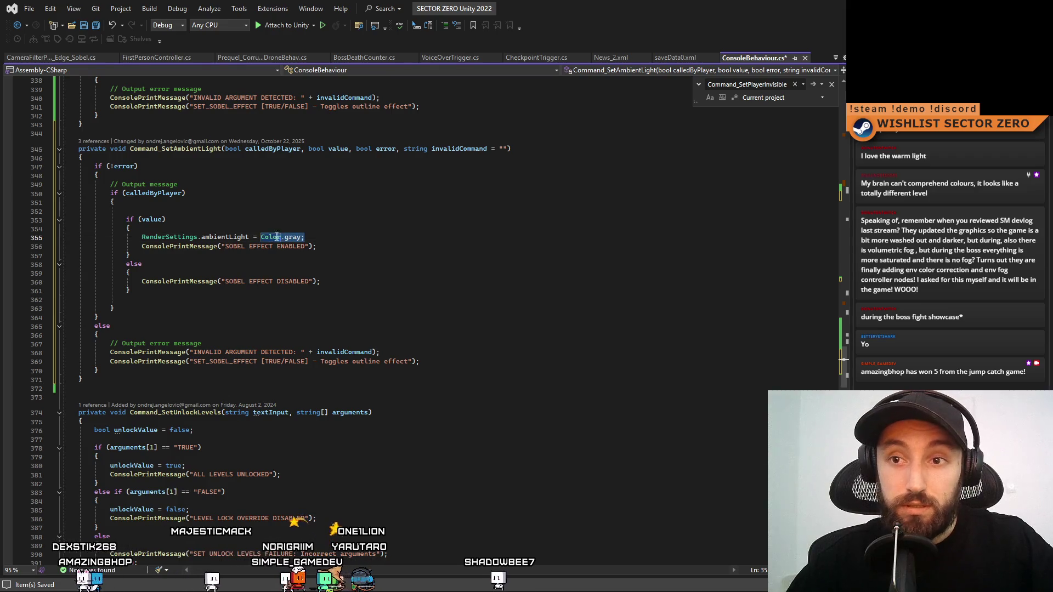
click(216, 272)
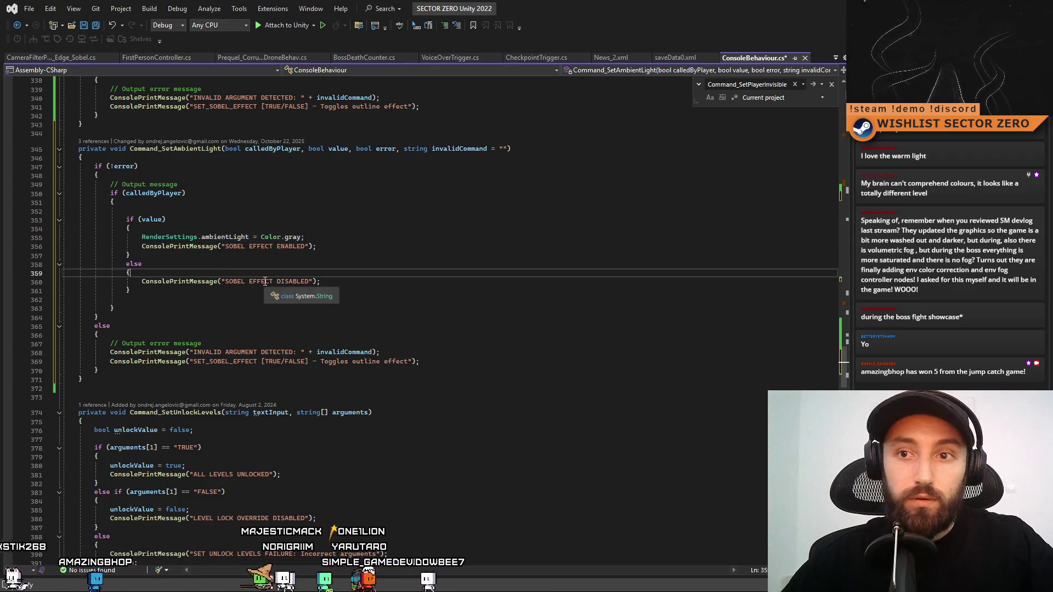
key(Return)
text(RenderSettings.ambientLight = Color.gray;)
double_click(294, 282)
text(black)
click(354, 266)
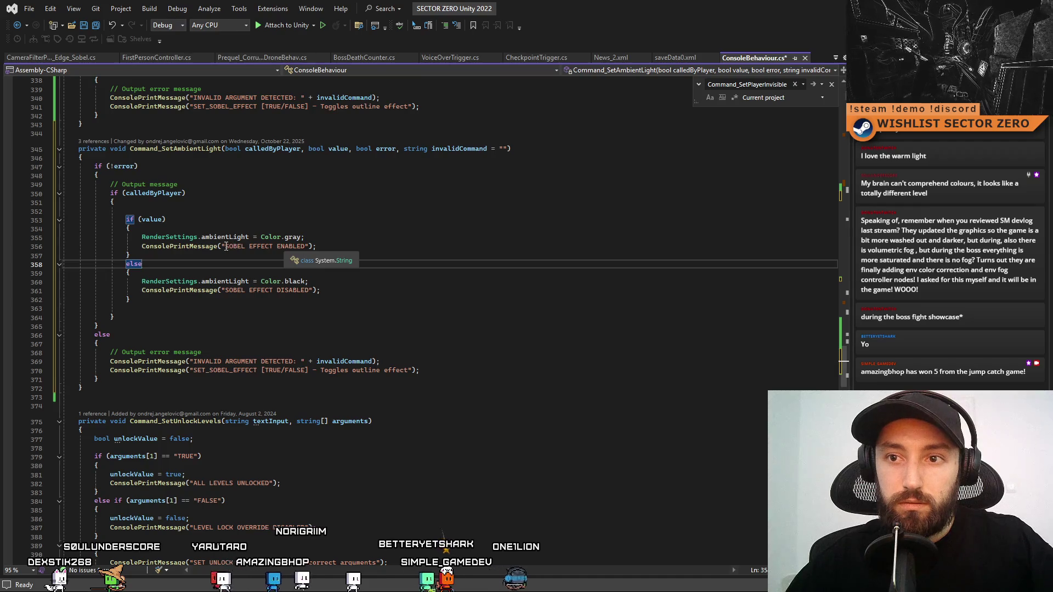
Change the messages to 'AMBIENT LIGHT ENABLED' and 'AMBIENT LIGHT DISABLED'
drag(226, 247, 274, 247)
text(AMBIENT LIGH)
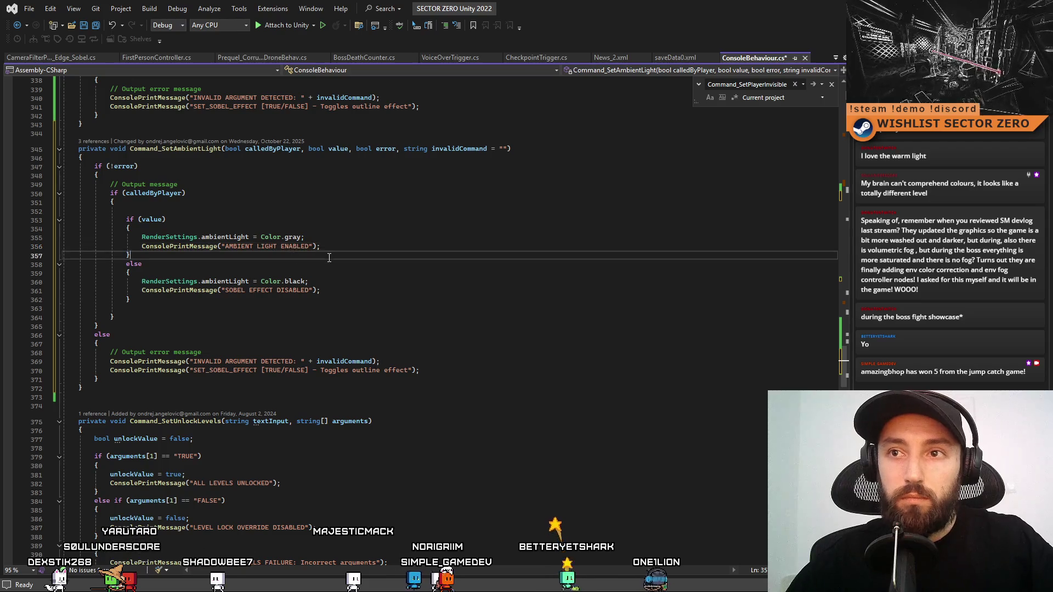
drag(309, 246, 227, 248)
key(ctrl+c)
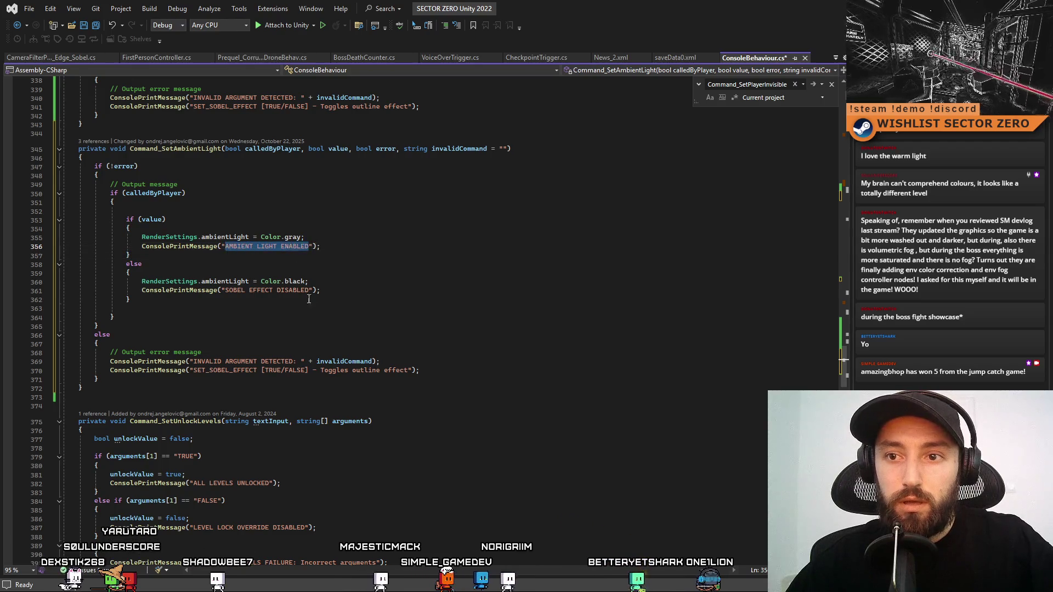
drag(277, 291, 230, 295)
key(ctrl+v)
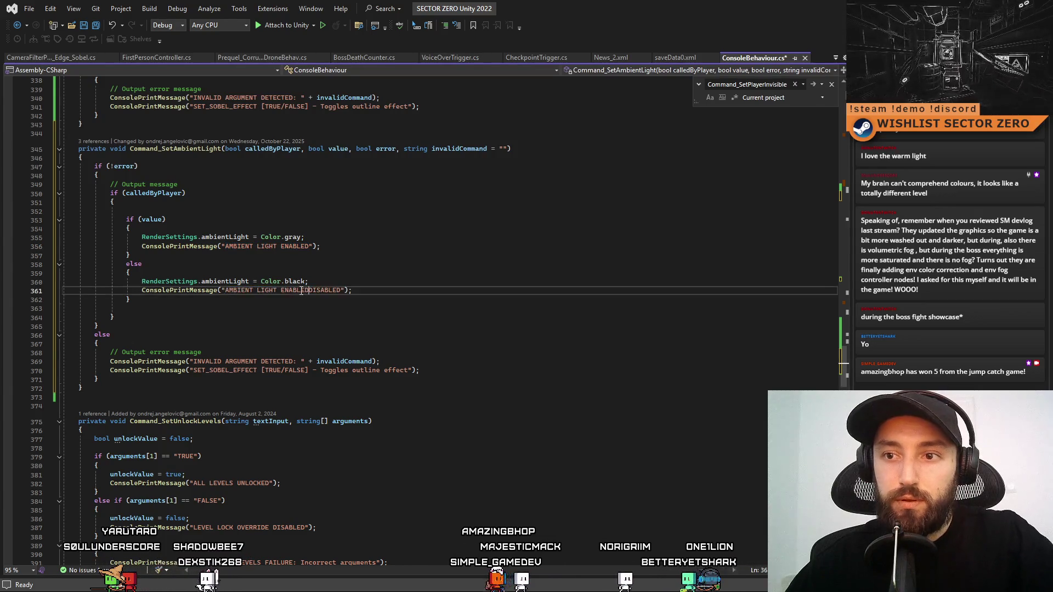
drag(308, 291, 282, 292)
key(BackSpace)
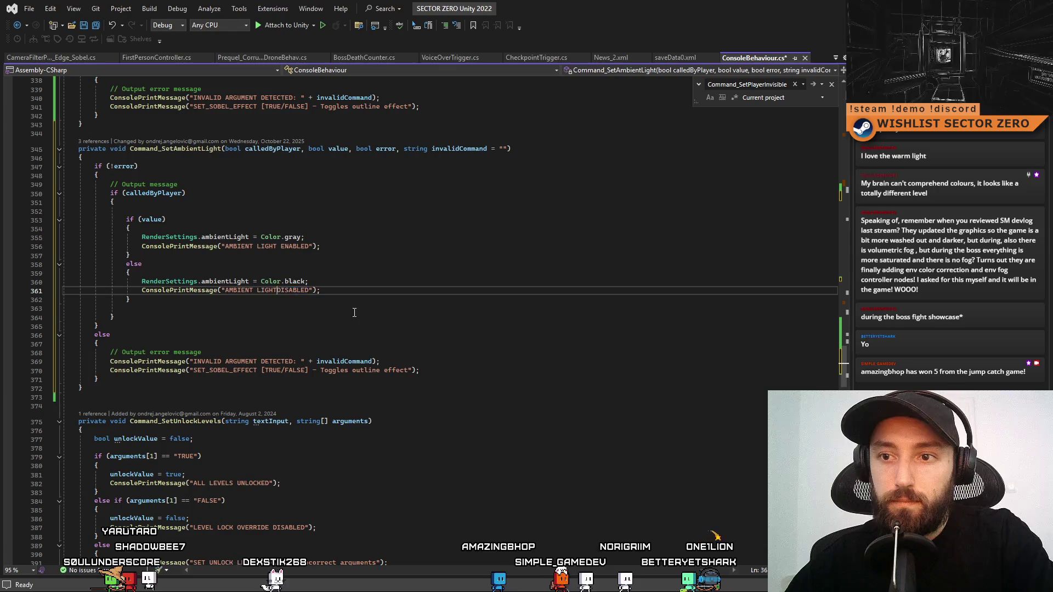
key(Down)
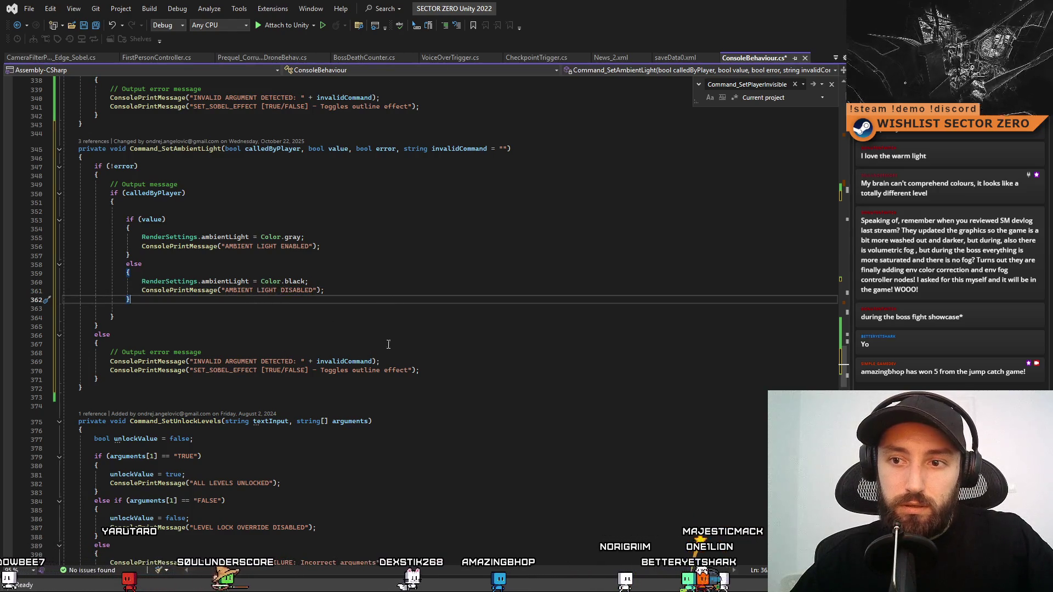
scroll(648, 315, up, 12)
mouse_move(847, 344)
mouse_down()
mouse_move(866, 244)
mouse_move(870, 450)
mouse_move(864, 310)
mouse_up()
scroll(344, 341, up, 12)
Replace the SET_SOBEL_EFFECT usage string with the SET_AMBIENT_LIGHT help text and save
drag(408, 326, 393, 327)
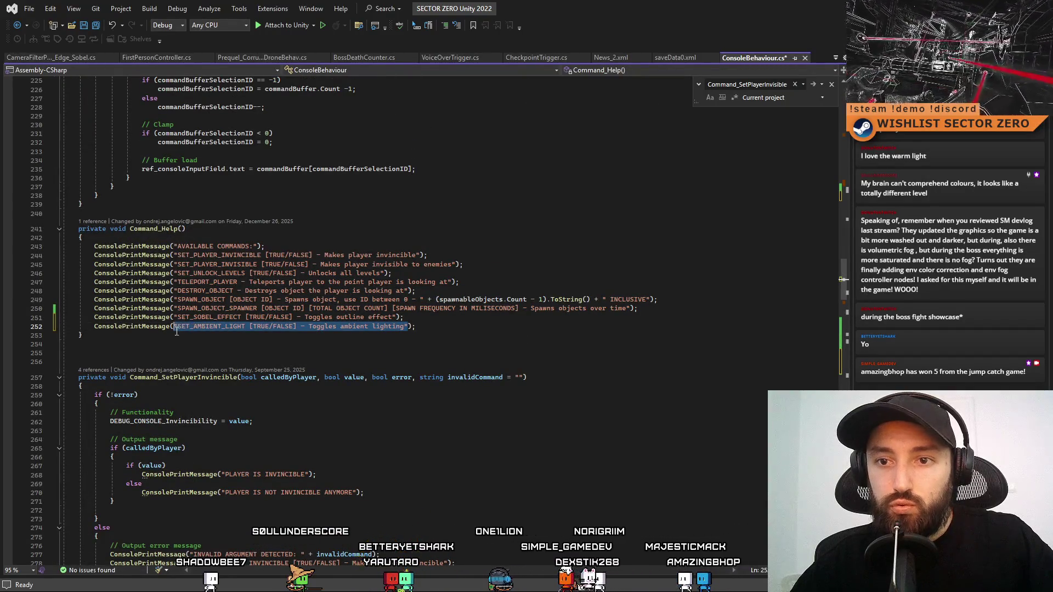
drag(843, 245, 860, 369)
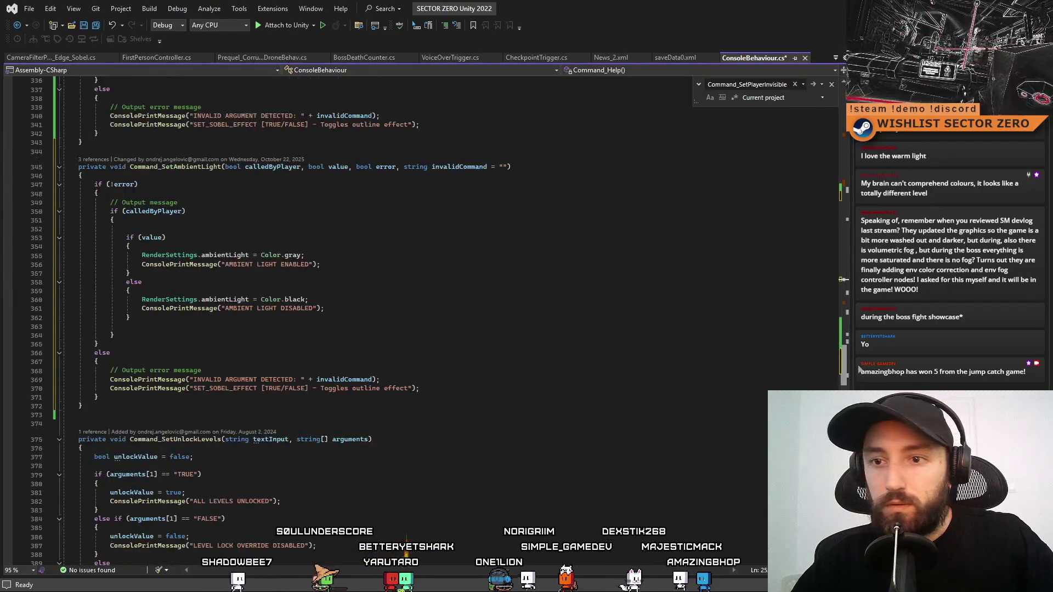
click(603, 363)
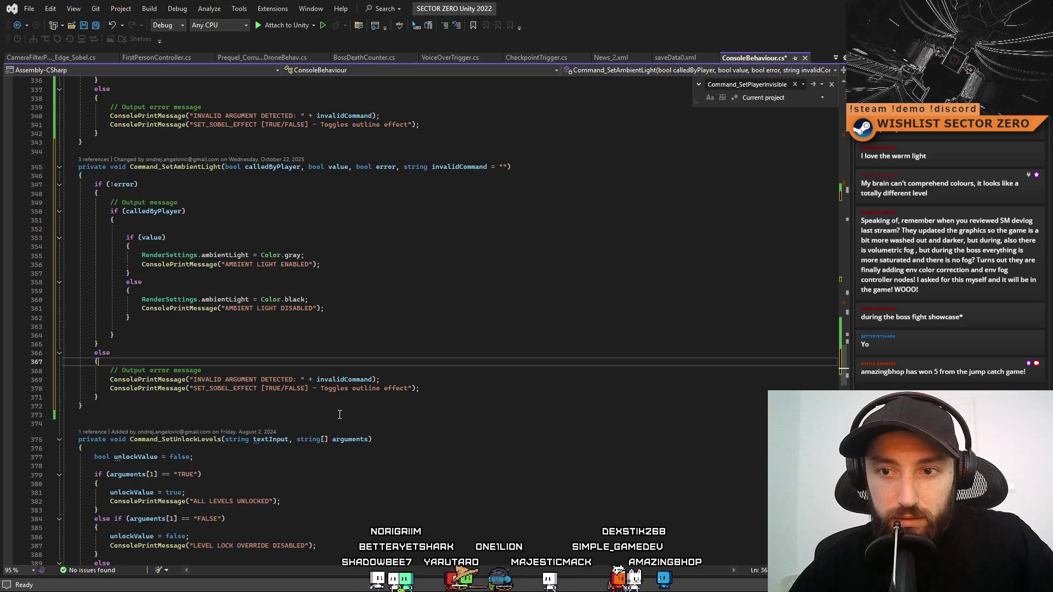
drag(412, 389, 190, 389)
text(SET_AMBIENT_LIGHT [TRUE/FALSE] - Toggles ambient lighting)
key(ctrl+s)
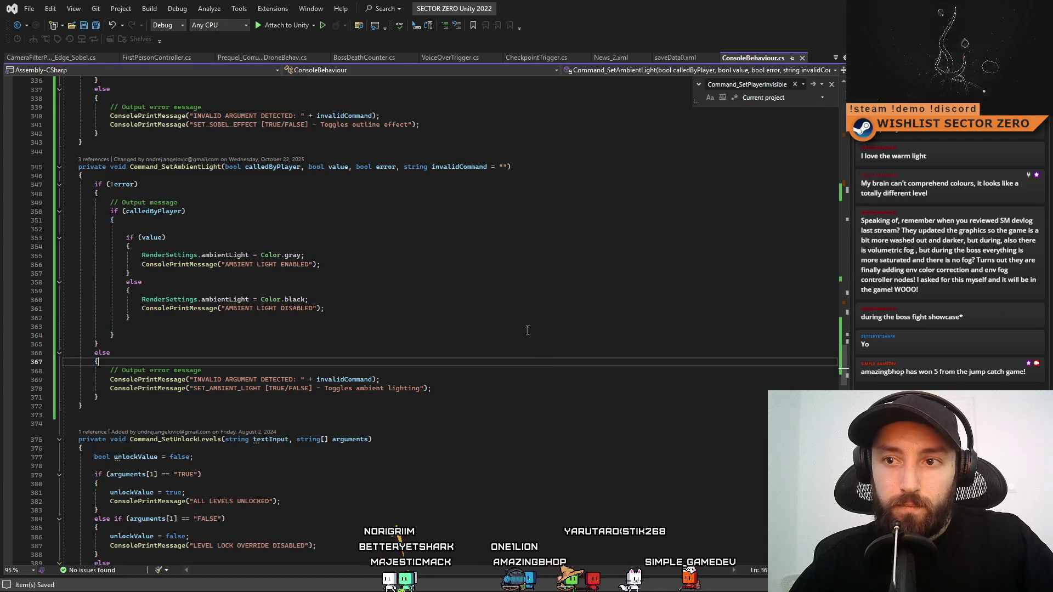
Fix the braces under if (calledByPlayer) so the errors clear, then switch to Unity
click(540, 308)
drag(166, 226, 63, 220)
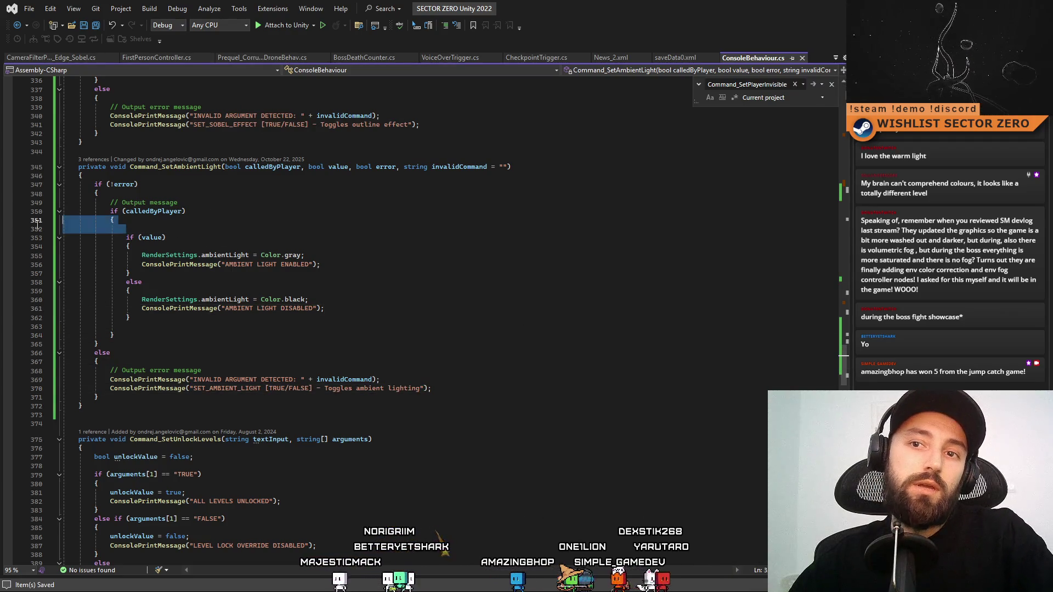
key(BackSpace)
double_click(88, 319)
key(BackSpace)
key(BackSpace)
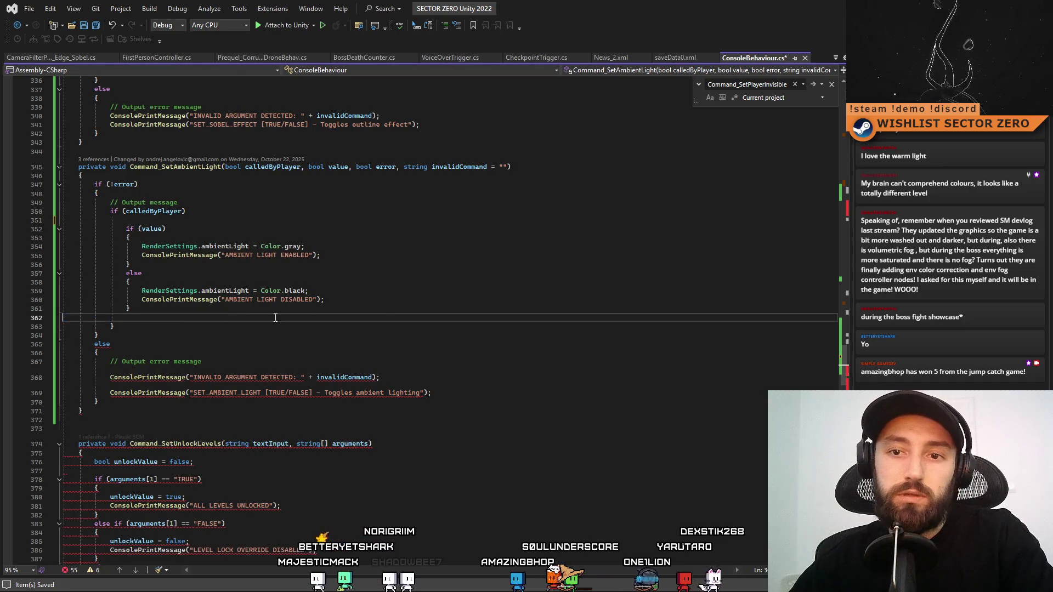
click(522, 264)
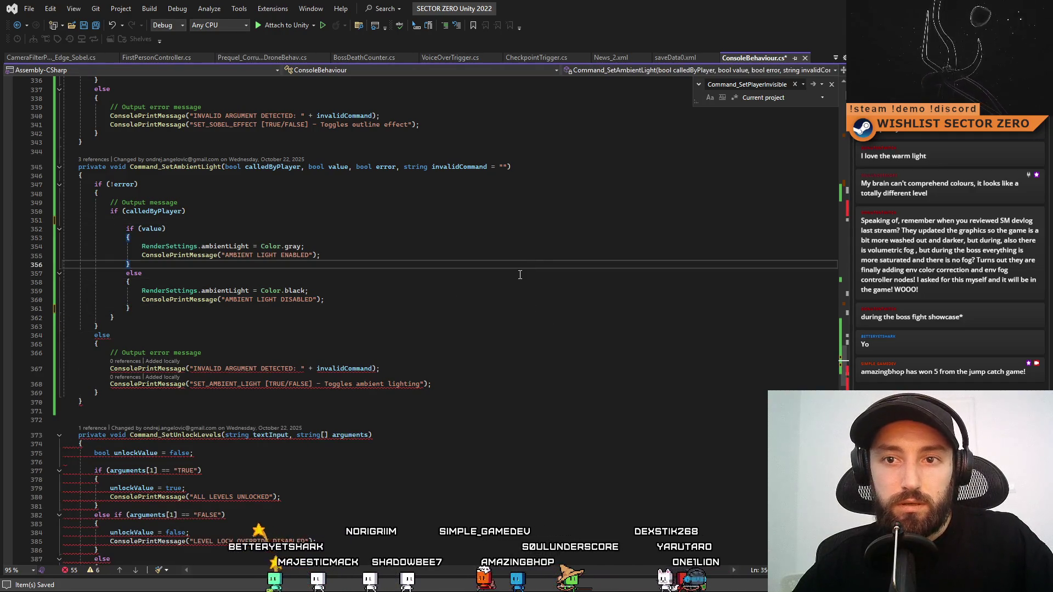
click(176, 220)
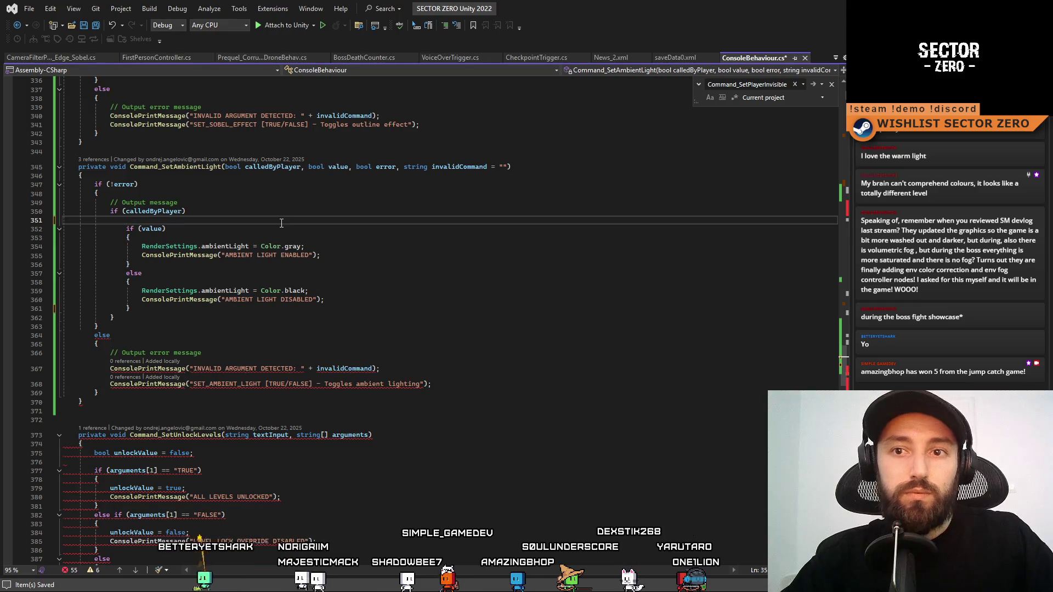
text({)
key(Delete)
click(541, 318)
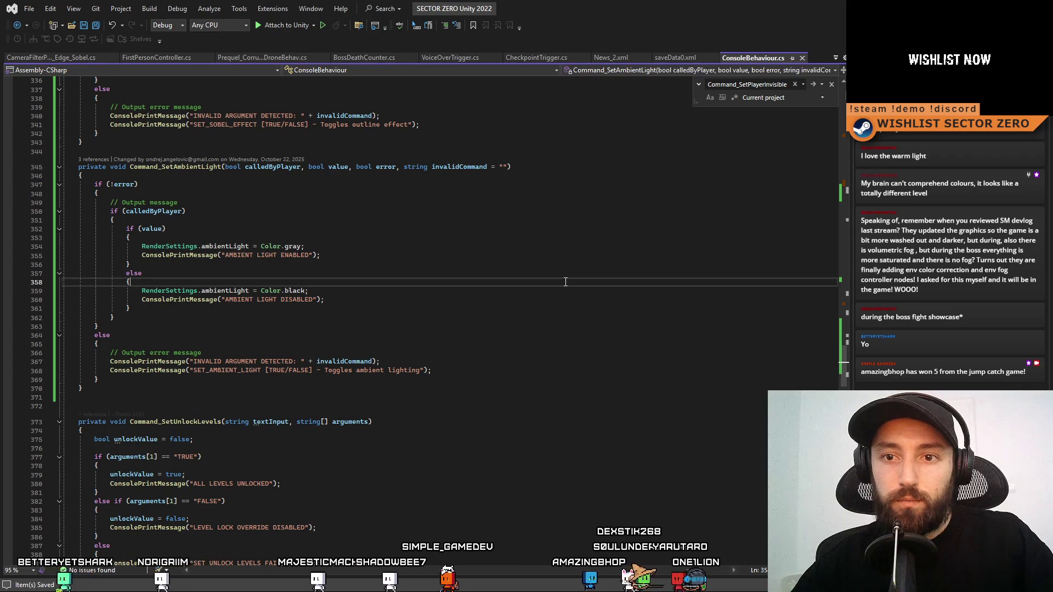
key(alt+Tab)
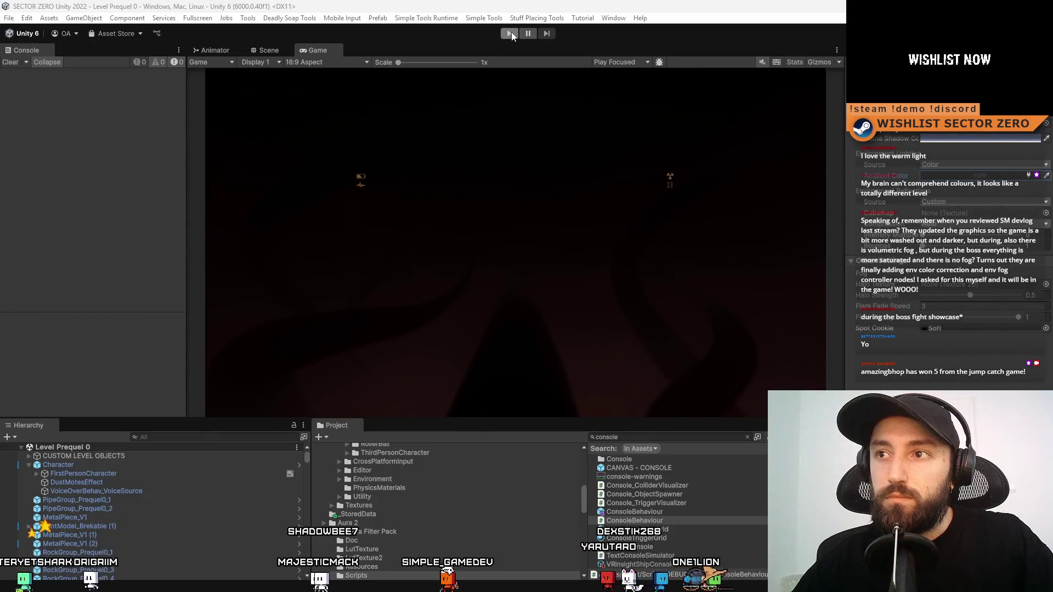
Enter play mode and open the in-game console once Level Prequel 0 loads
click(510, 33)
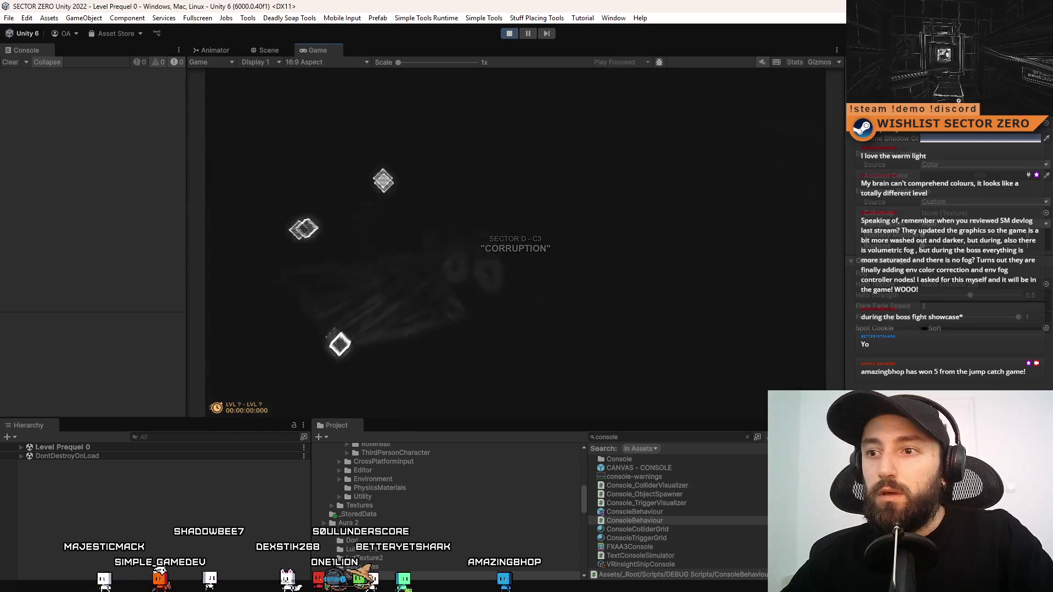
key(grave)
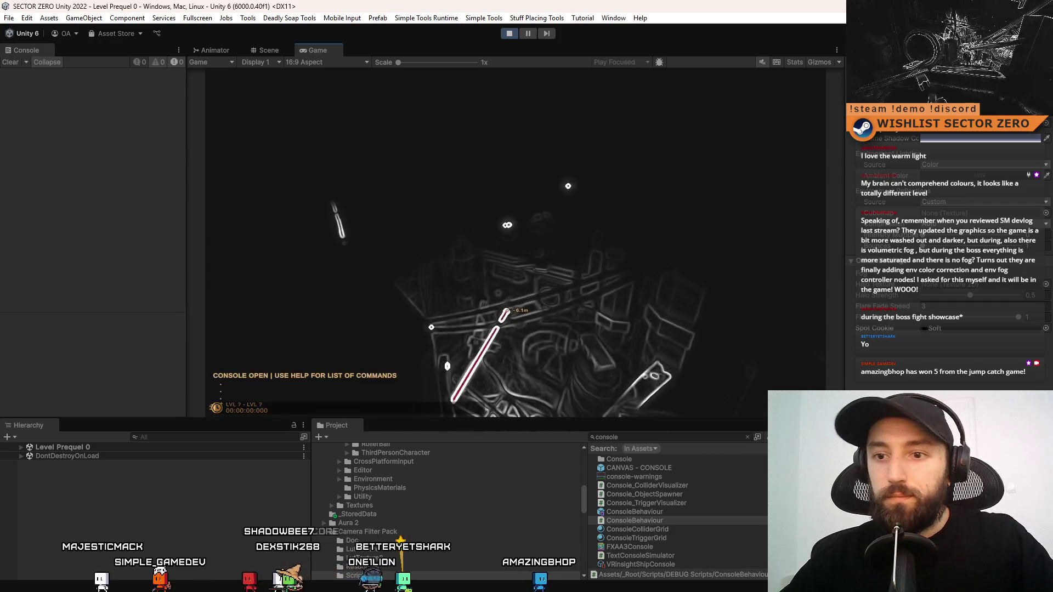
List console commands with help, then test SET_AMBIENT_LIGHT TEST and an unknown command for errors
text(help)
key(Return)
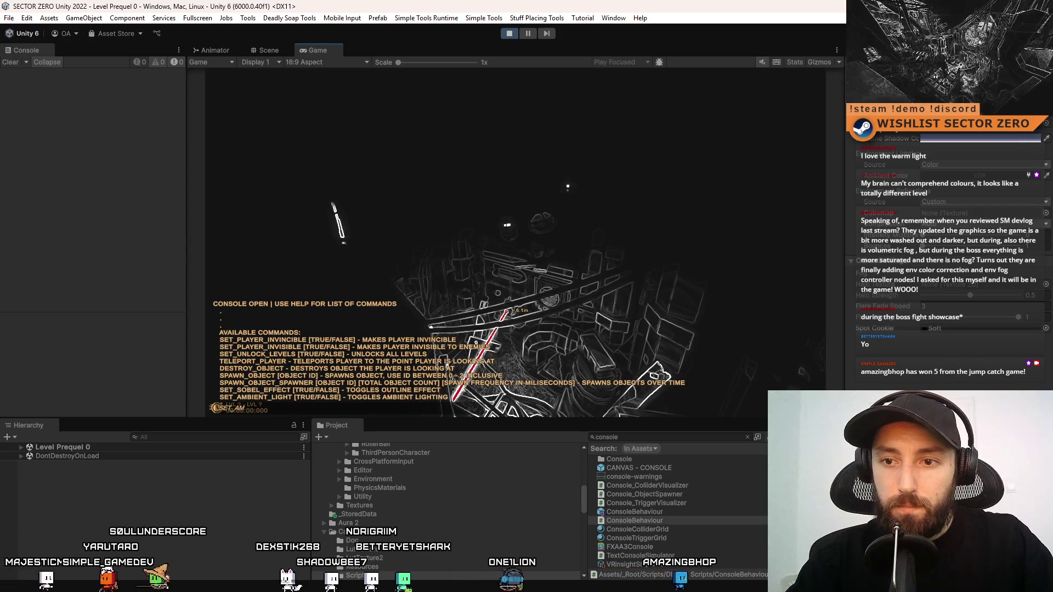
text(BIENT_LIGHT TEST)
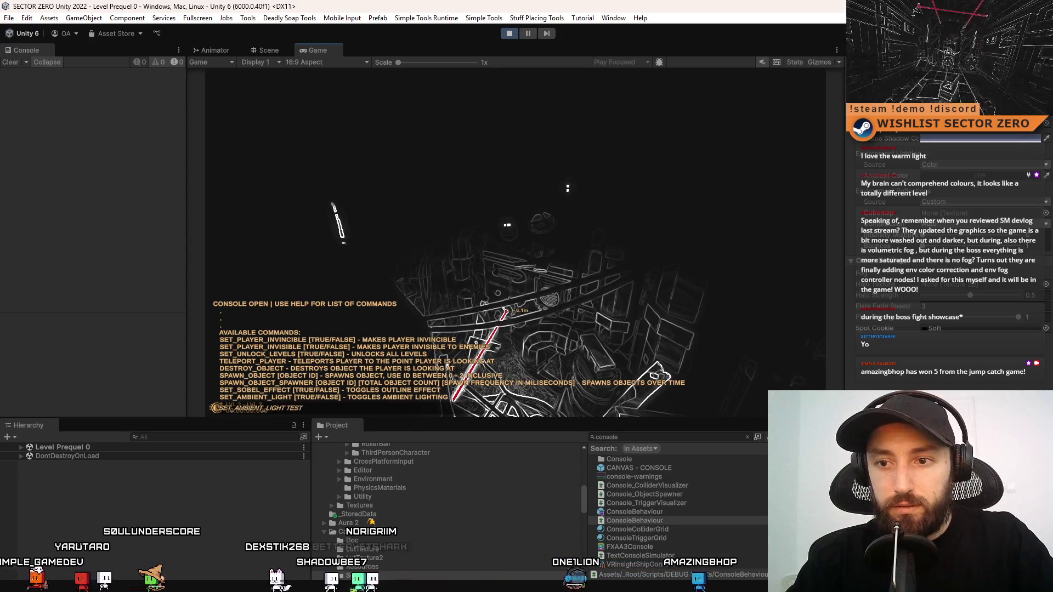
key(Return)
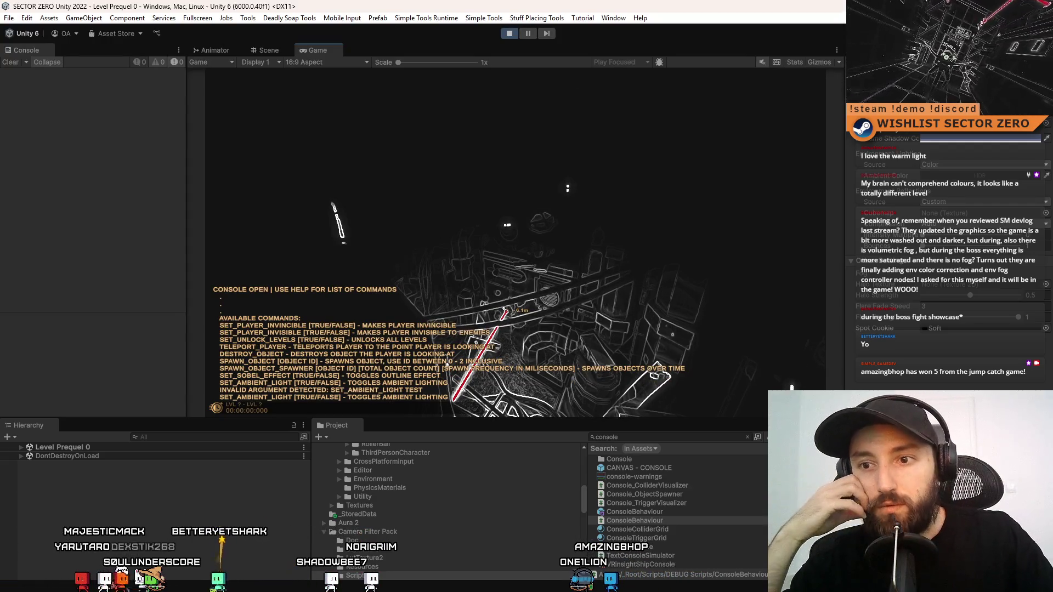
text(SOFSD)
key(Return)
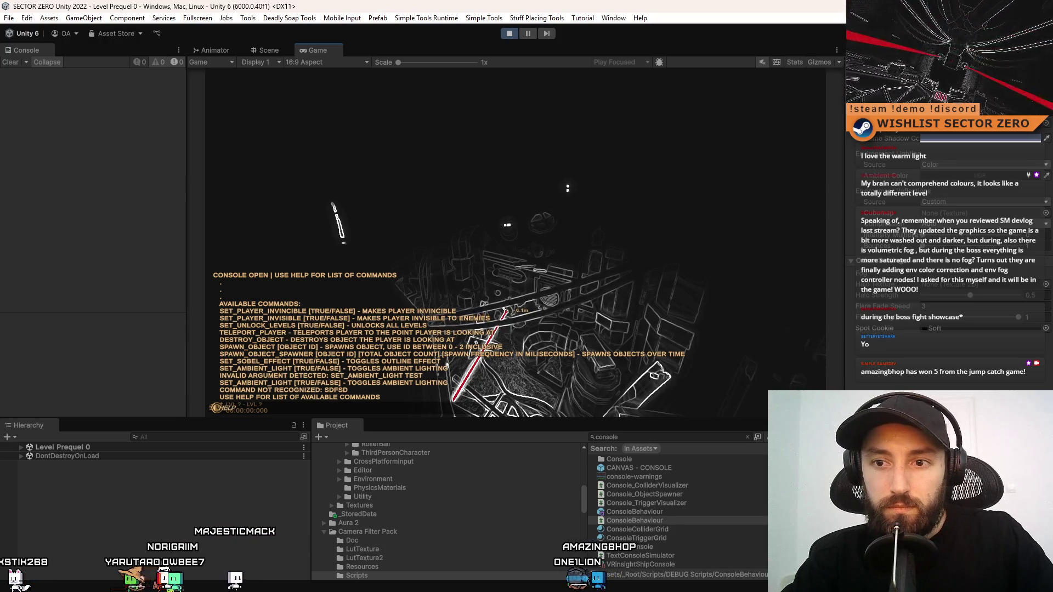
key(Return)
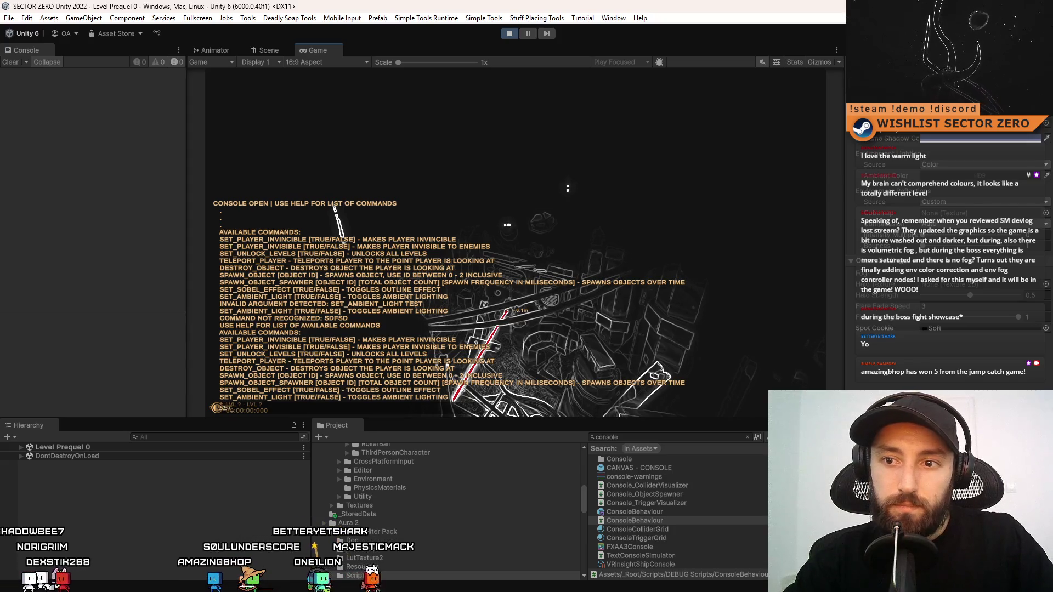
Run SET_AMBIENT_LIGHT FALSE, then SET_AMBIENT_LIGHT TRUE, and close the in-game console
text(NT_LIGHT)
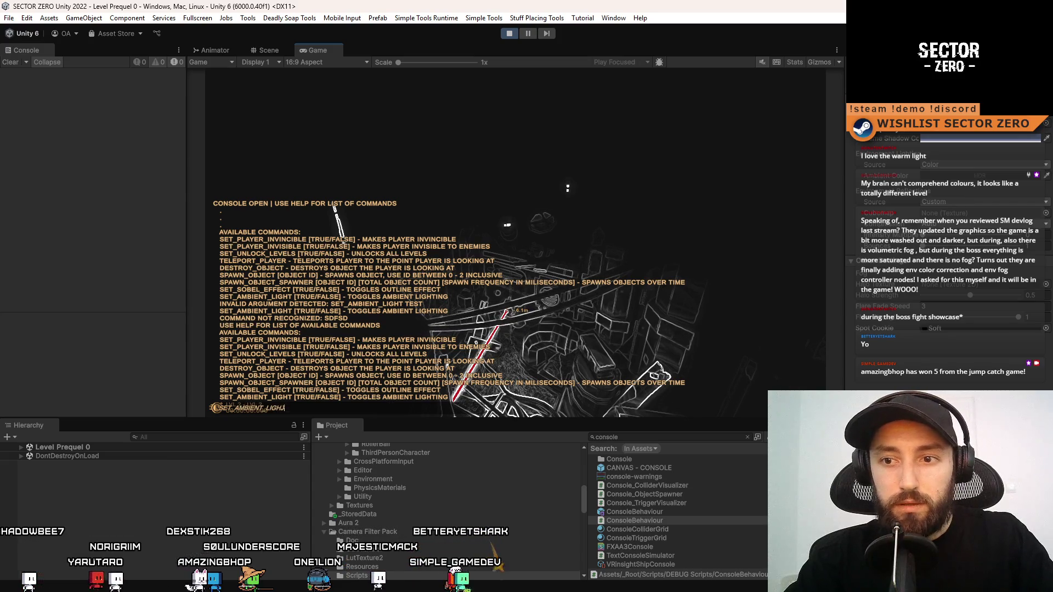
text( TRUE)
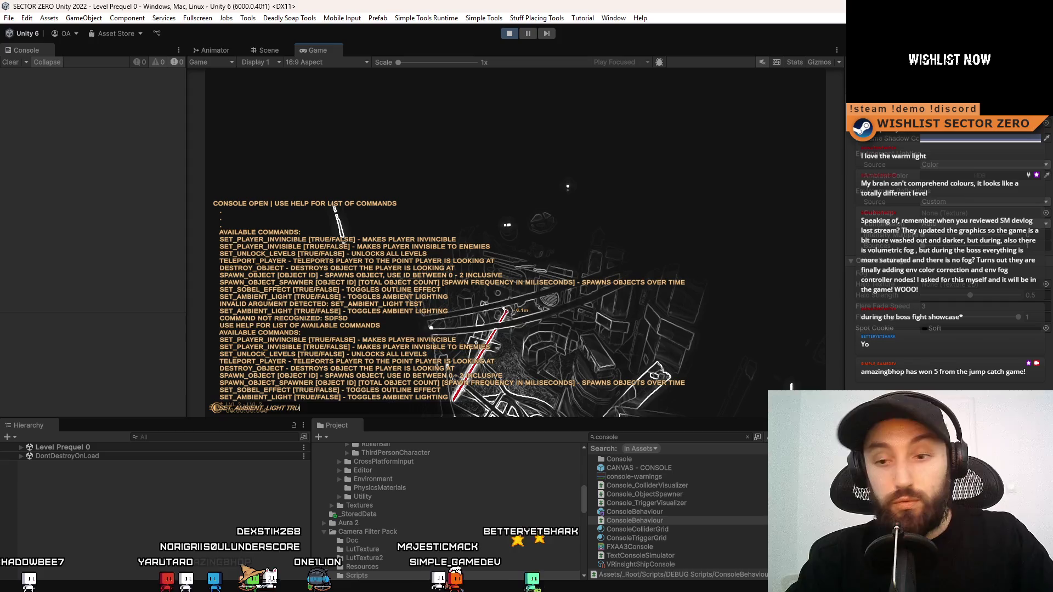
key(BackSpace)
key(BackSpace)
key(BackSpace)
text(FA)
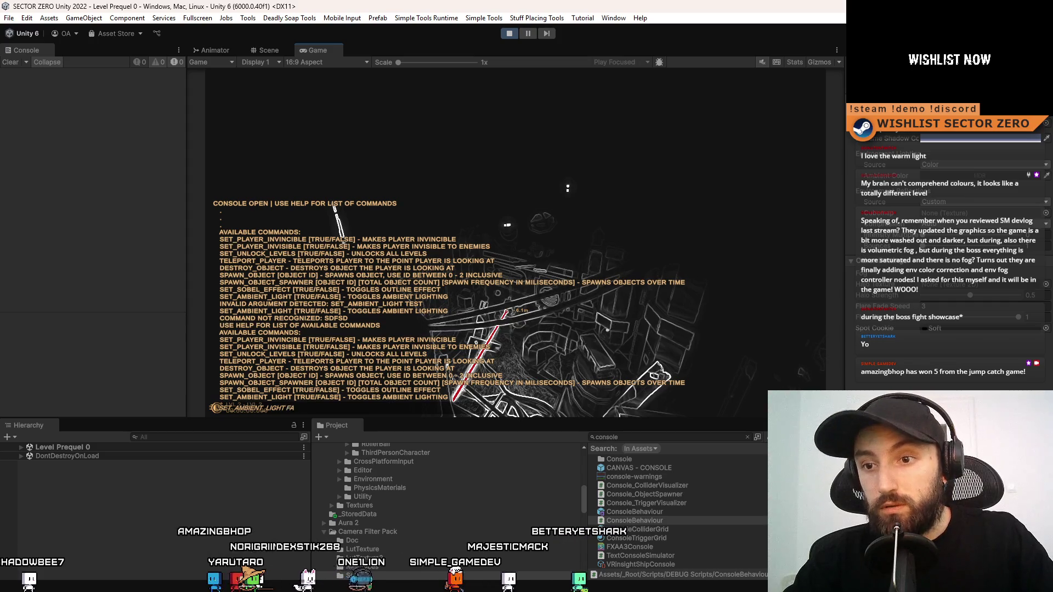
text(E)
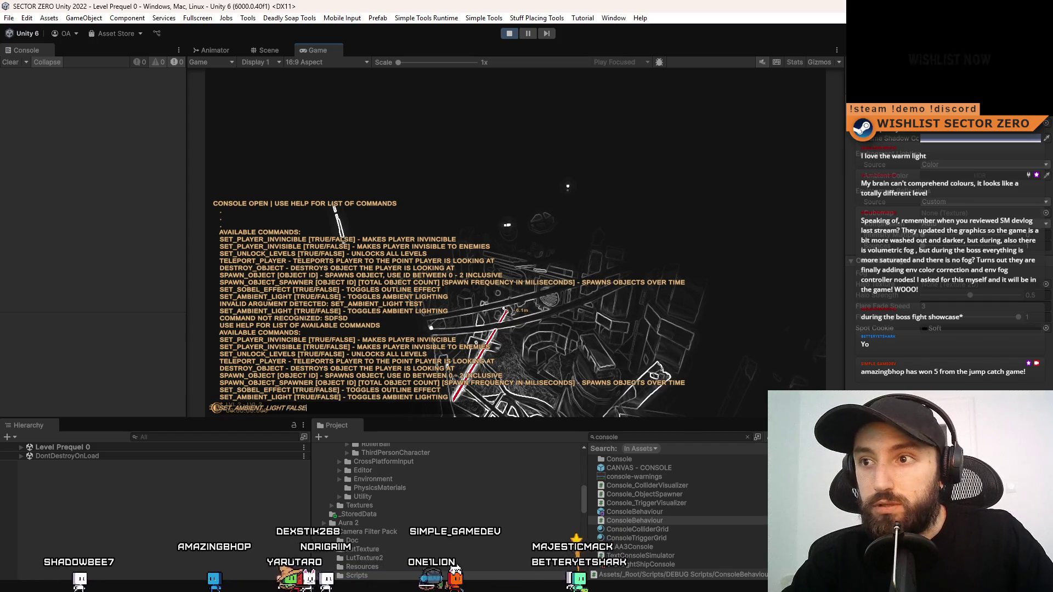
key(Return)
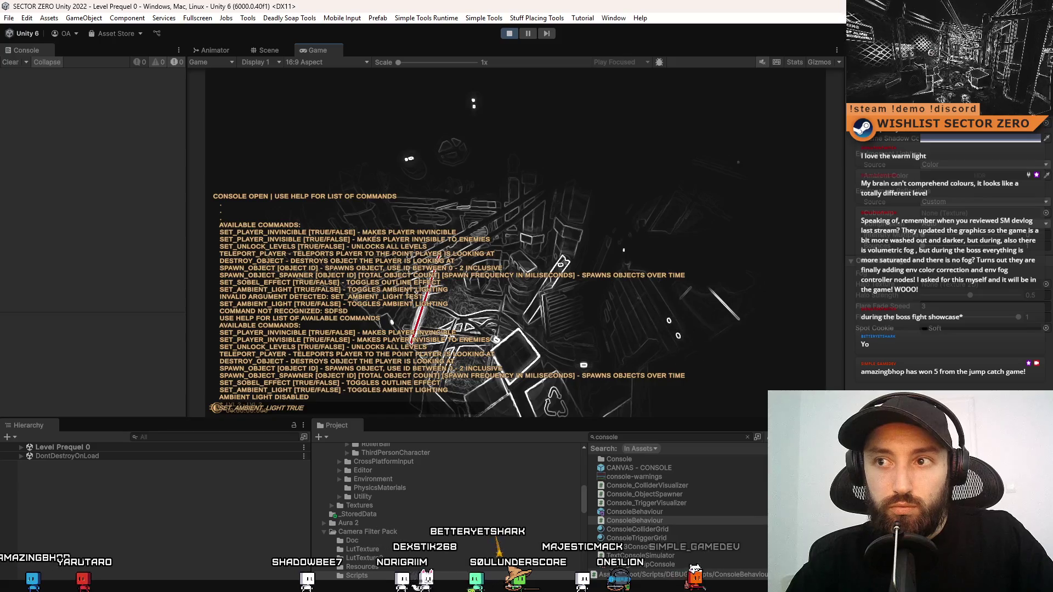
key(Return)
key(grave)
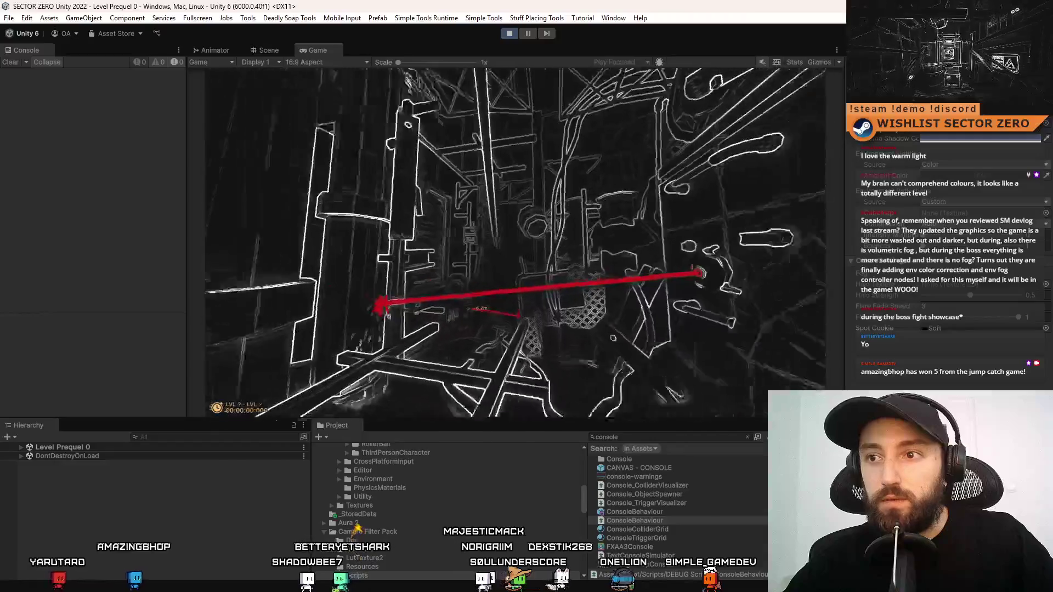
Run SET_SOBEL_EFFECT FALSE in the in-game console to disable the outline effect
key(grave)
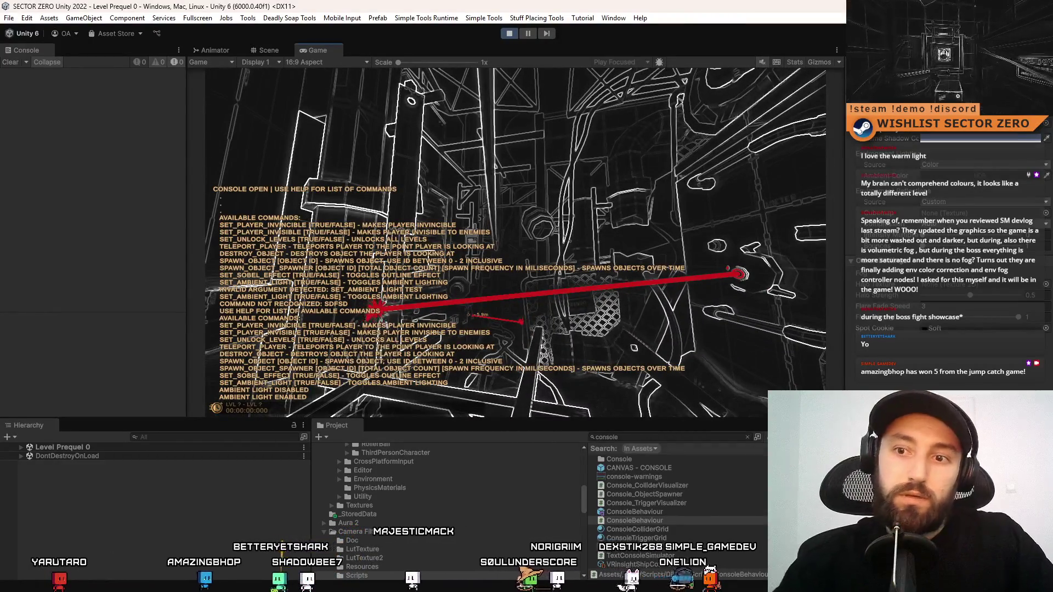
text(set)
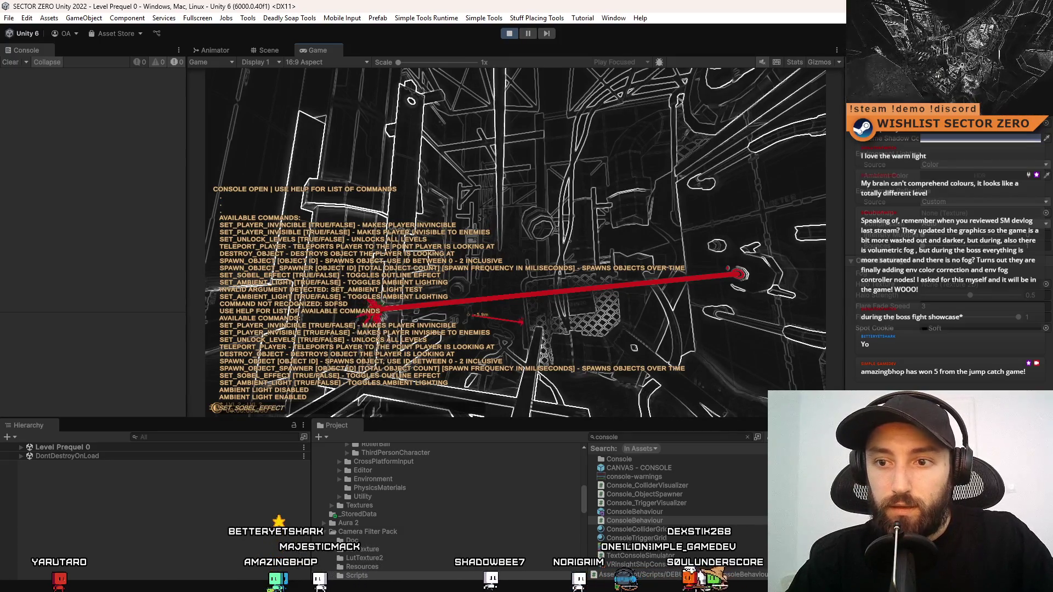
key(Return)
key(grave)
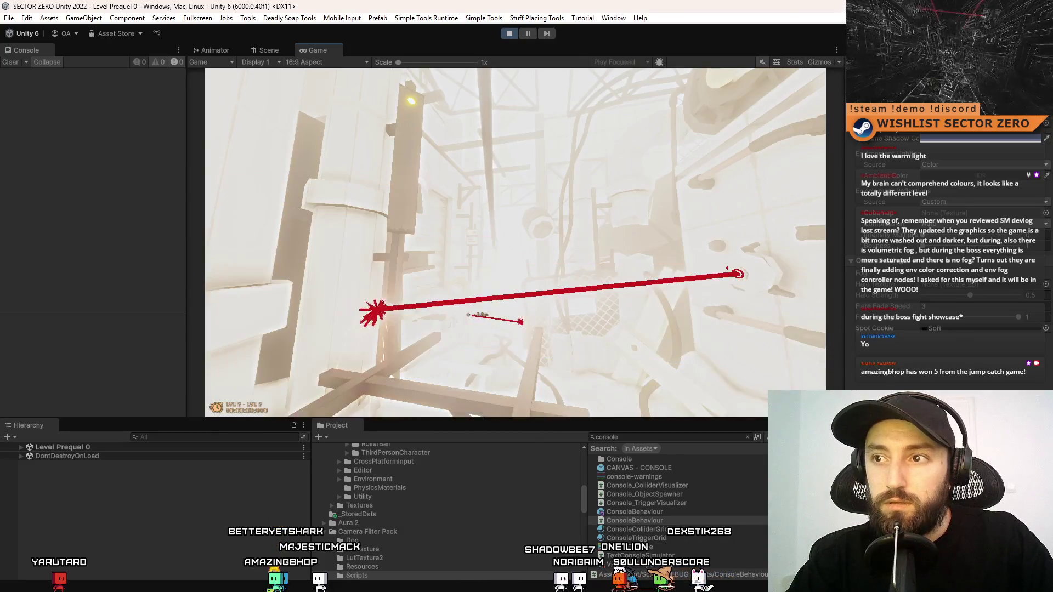
Darken the scene's Ambient Color in the HDR colour picker
key(Escape)
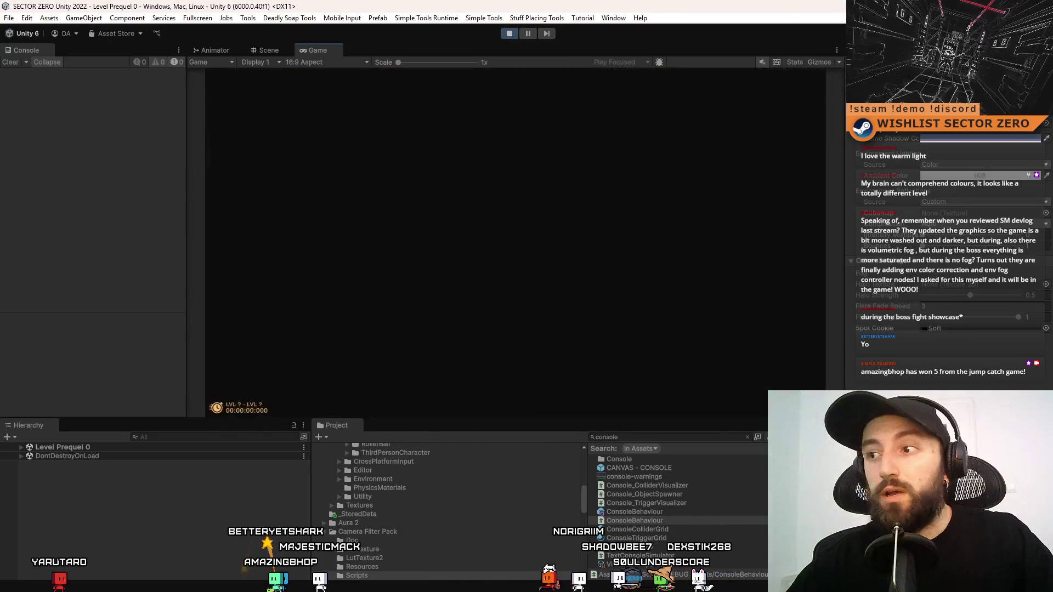
key(Escape)
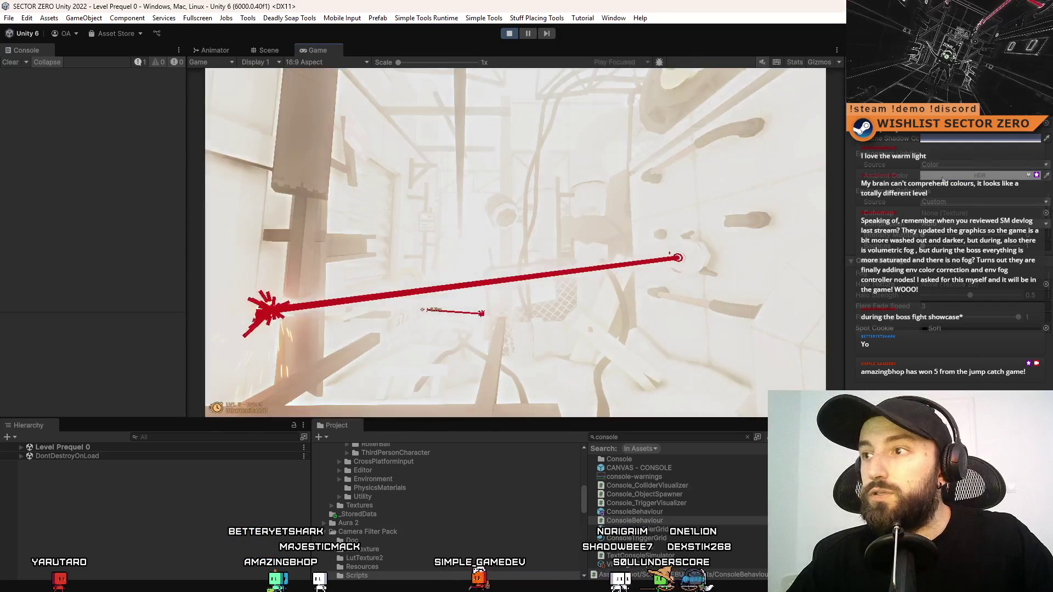
click(965, 176)
drag(964, 280, 946, 295)
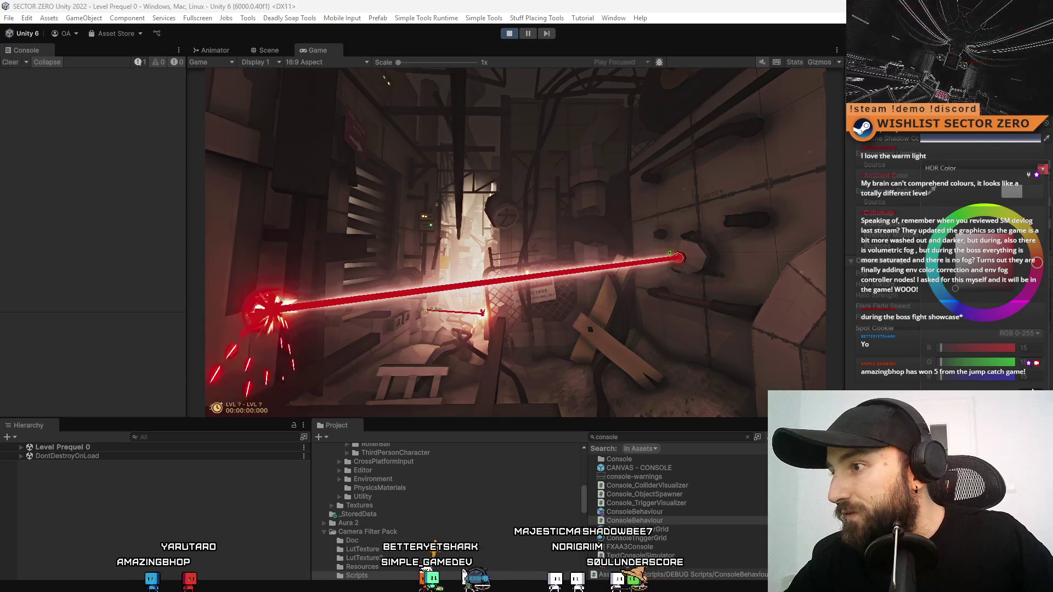
click(1043, 170)
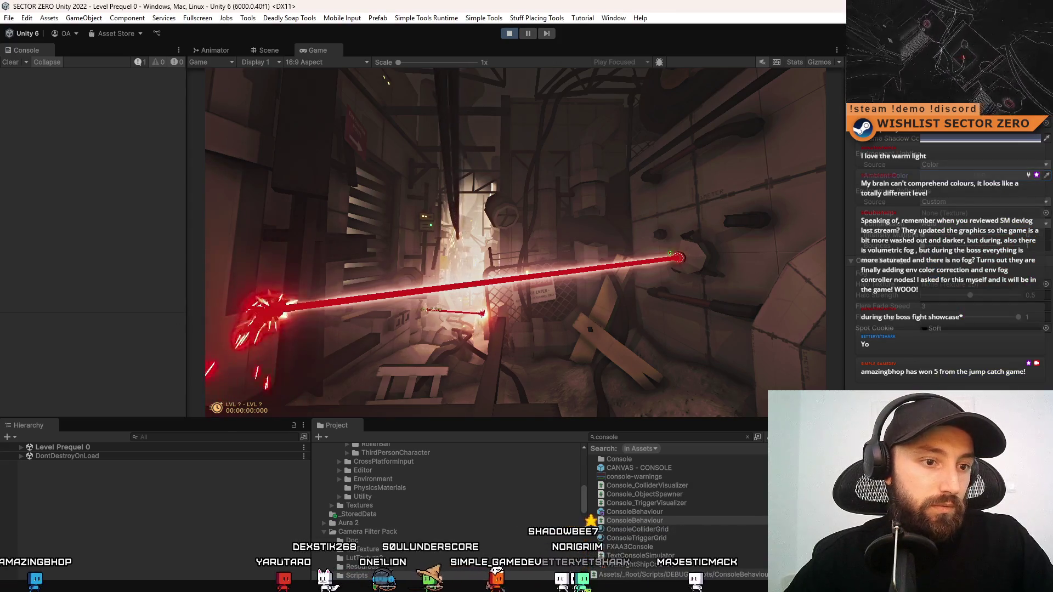
Return to Command_SetAmbientLight in ConsoleBehaviour.cs at the Color.black line
key(alt+Tab)
click(363, 309)
click(328, 291)
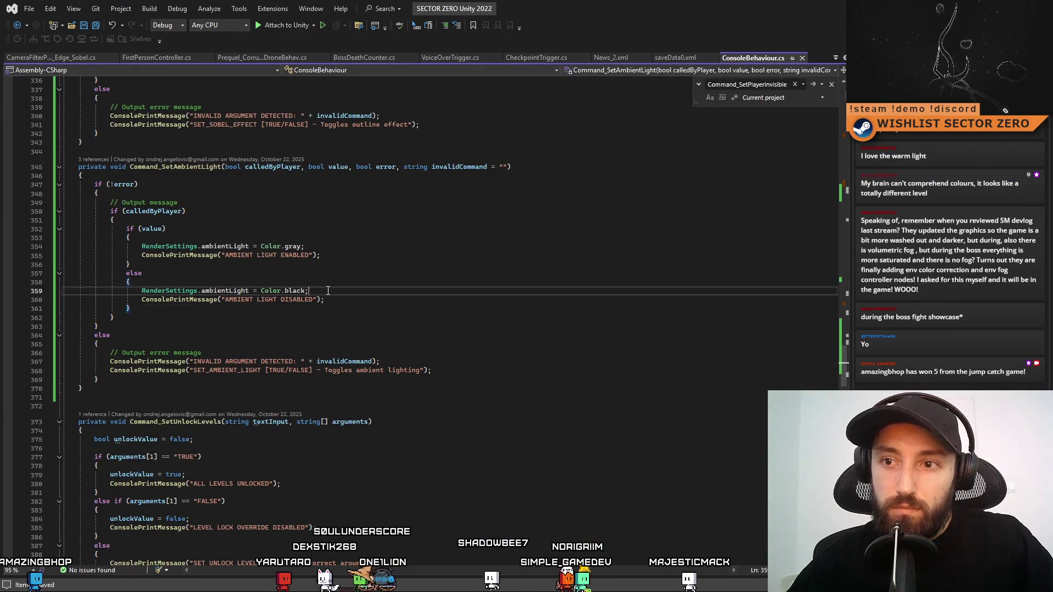
Replace Color.gray on line 354 with a new Color( constructor call
double_click(293, 247)
key(BackSpace)
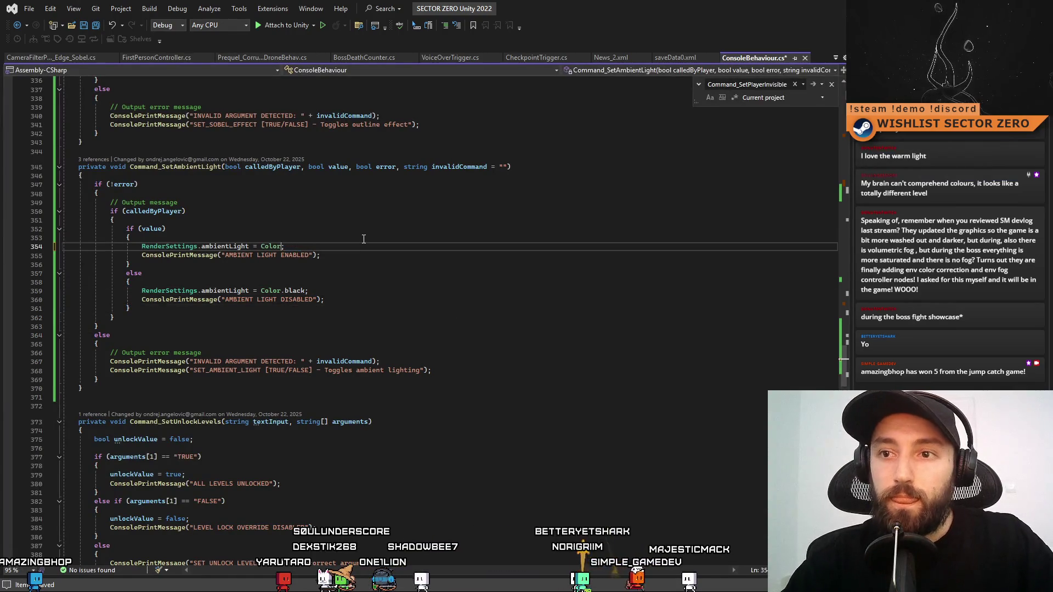
text(.)
key(BackSpace)
key(BackSpace)
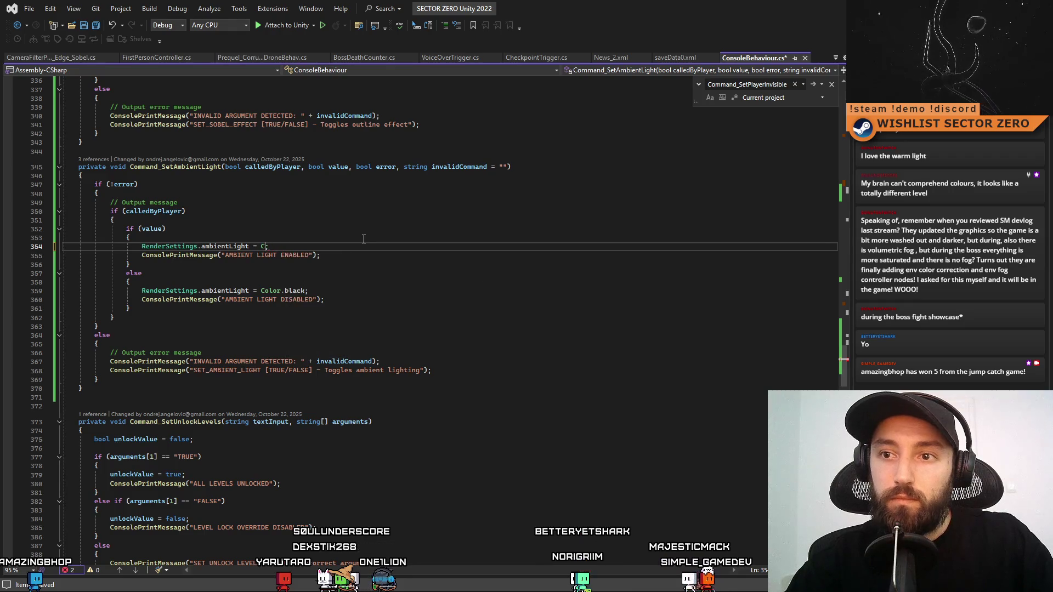
text(newCol)
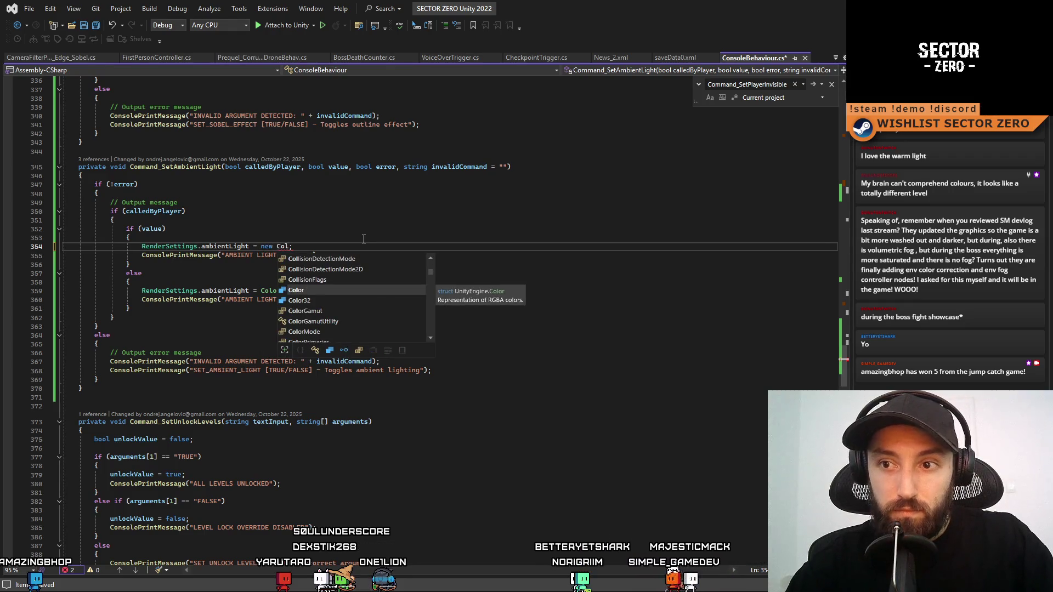
key(Escape)
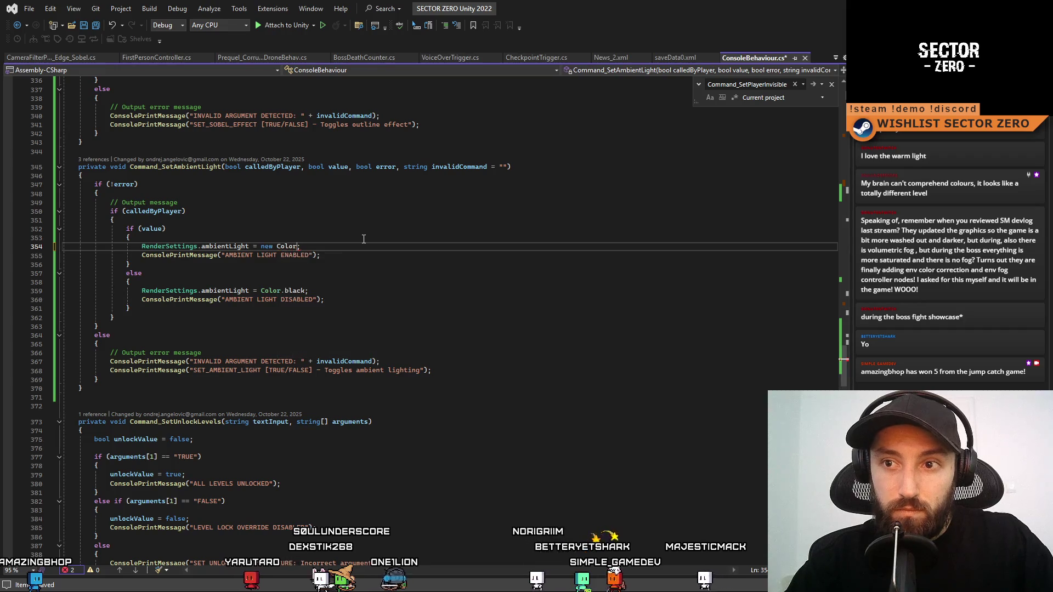
text(or()
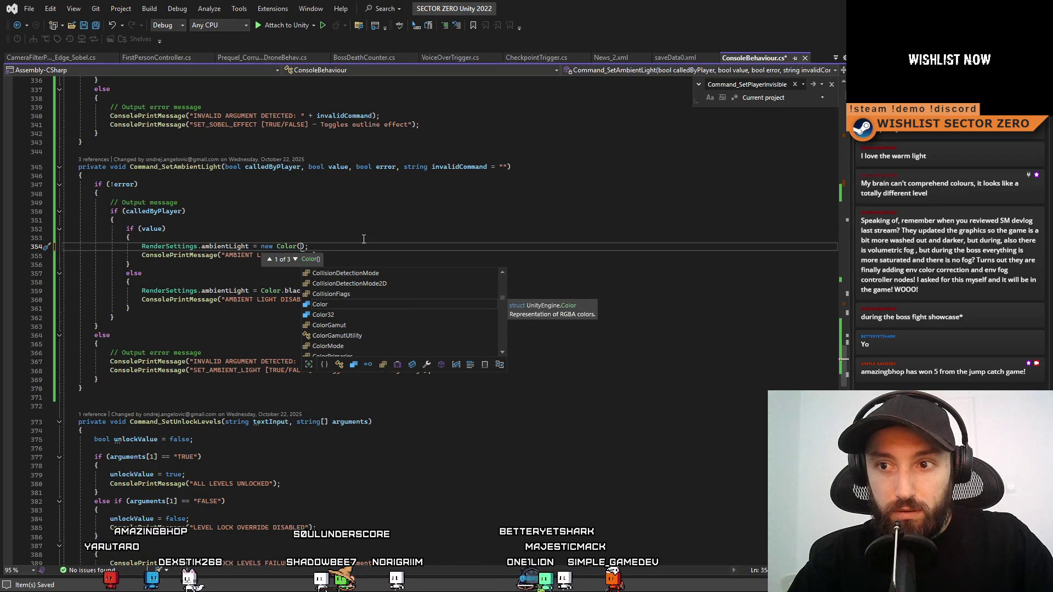
key(Down)
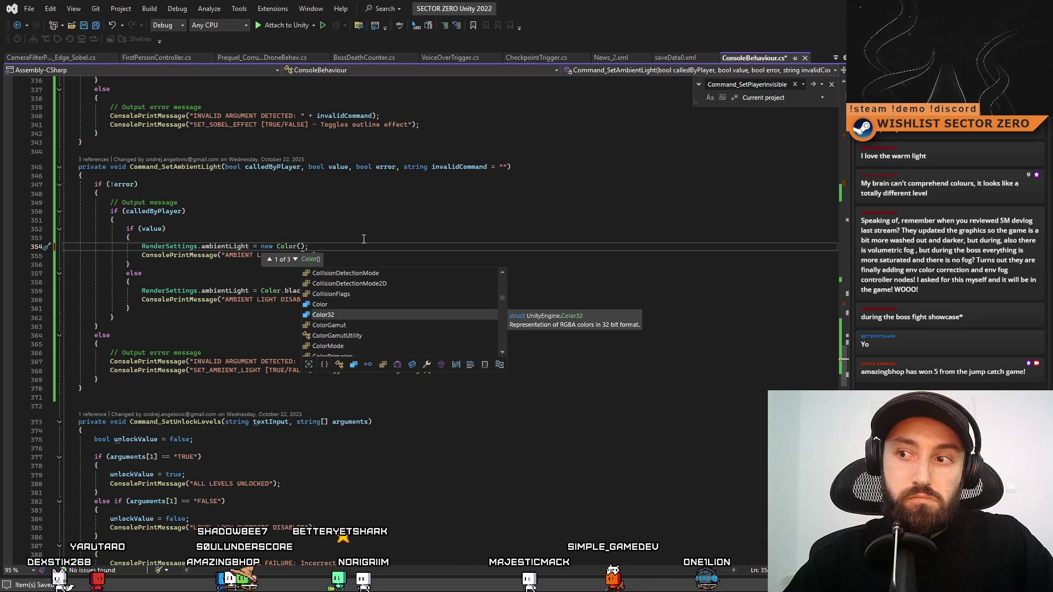
key(Up)
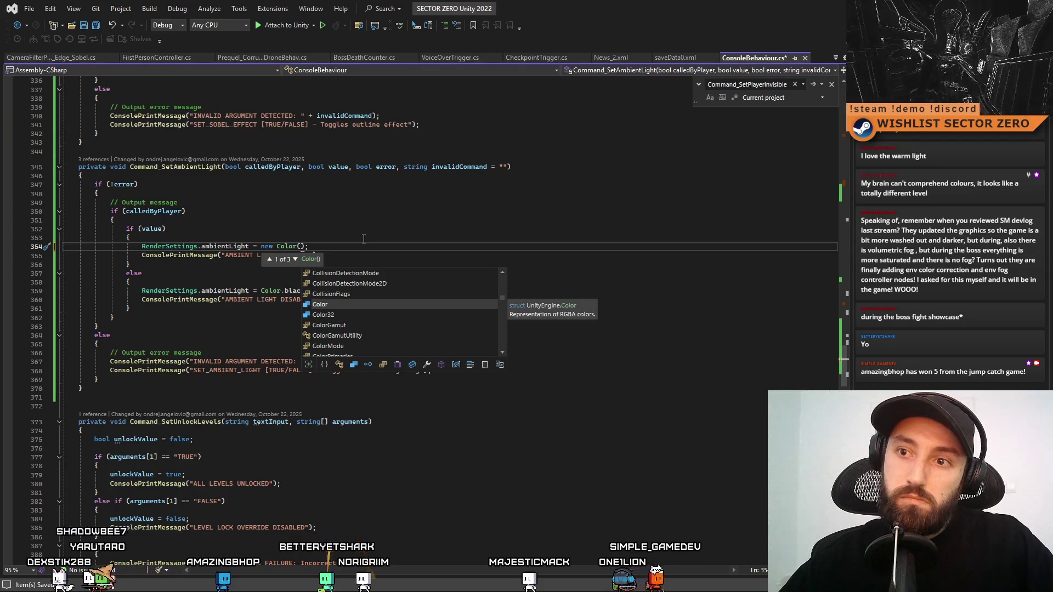
click(295, 259)
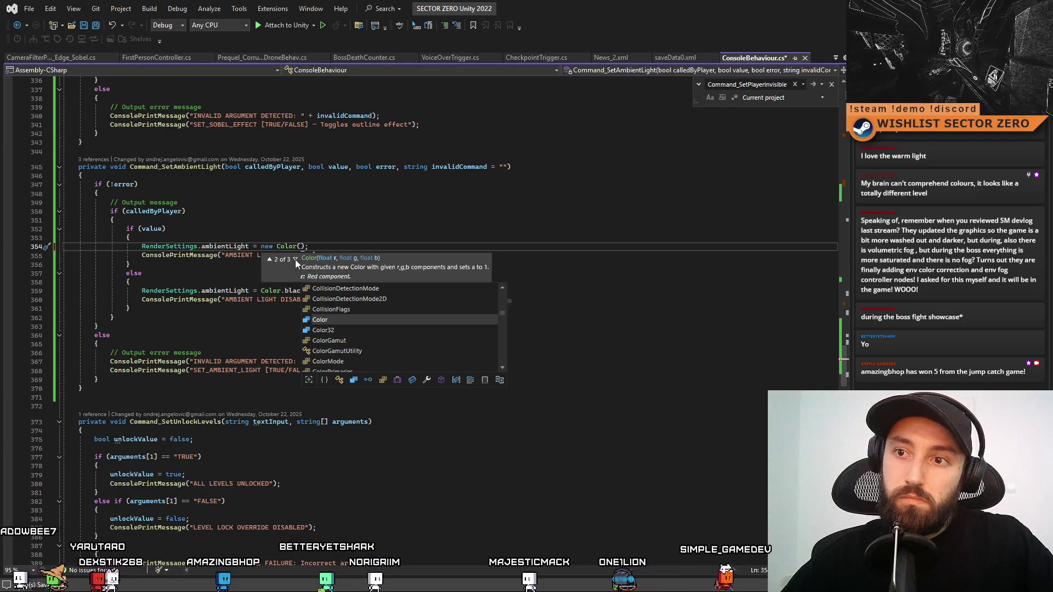
click(295, 259)
key(Escape)
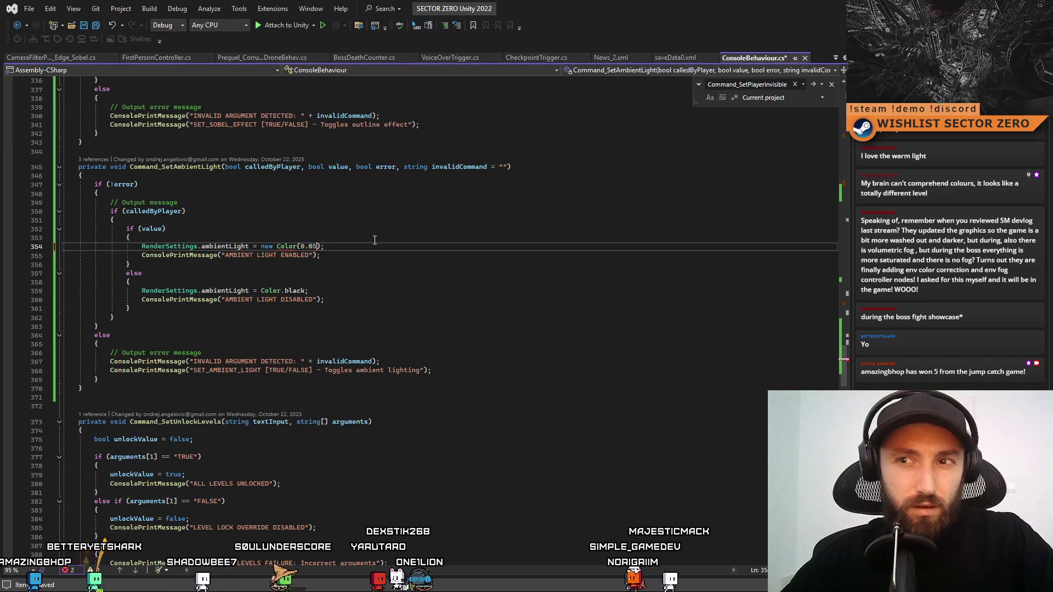
Complete it as new Color(0.058f, 0.058f, 0.058f) with a // Dark gray comment
text(f,)
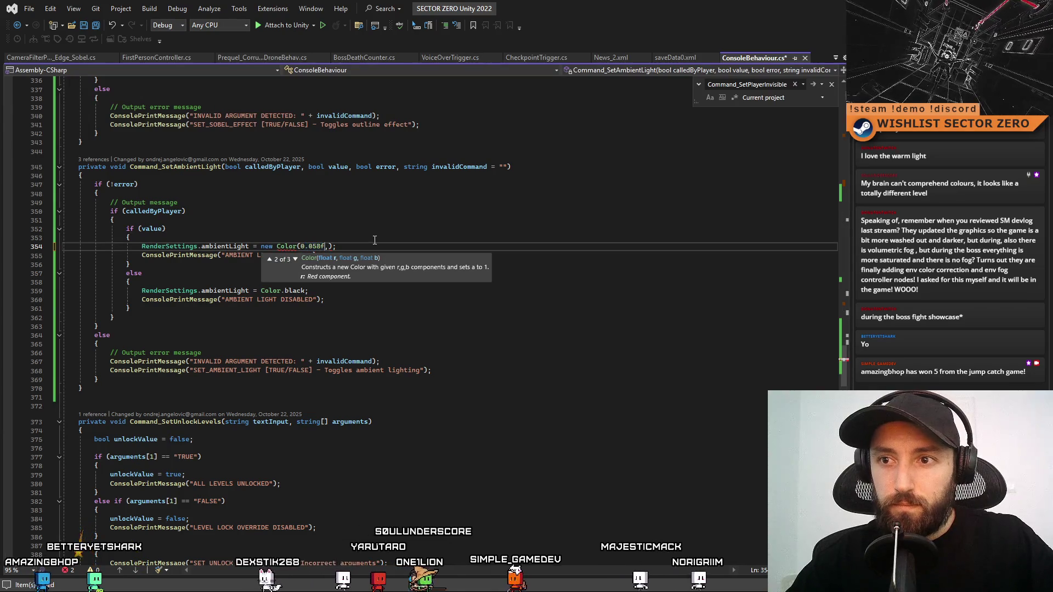
text( 0.058f, 0.058f)
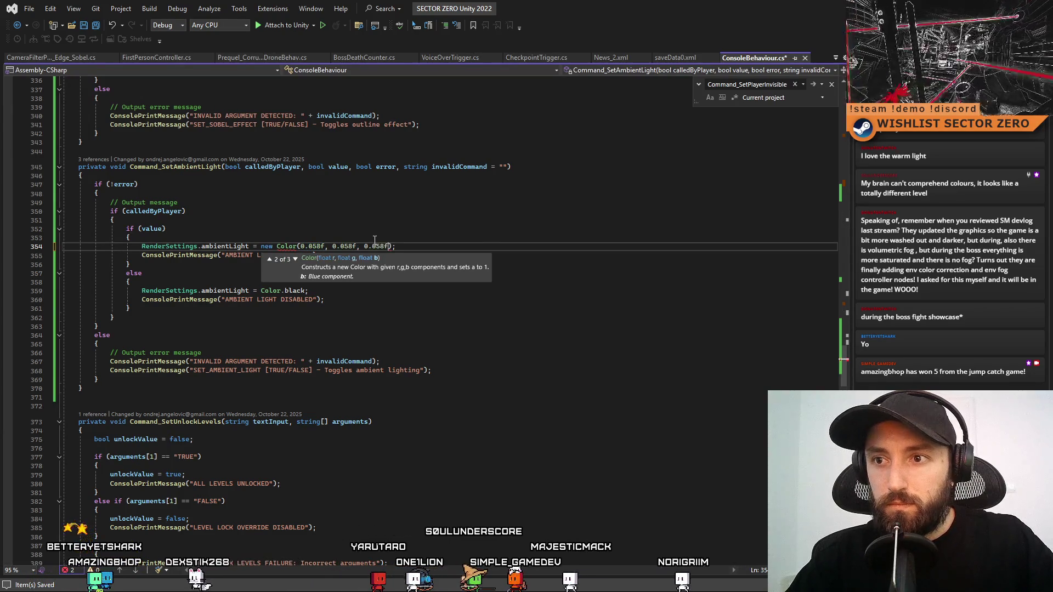
key(End)
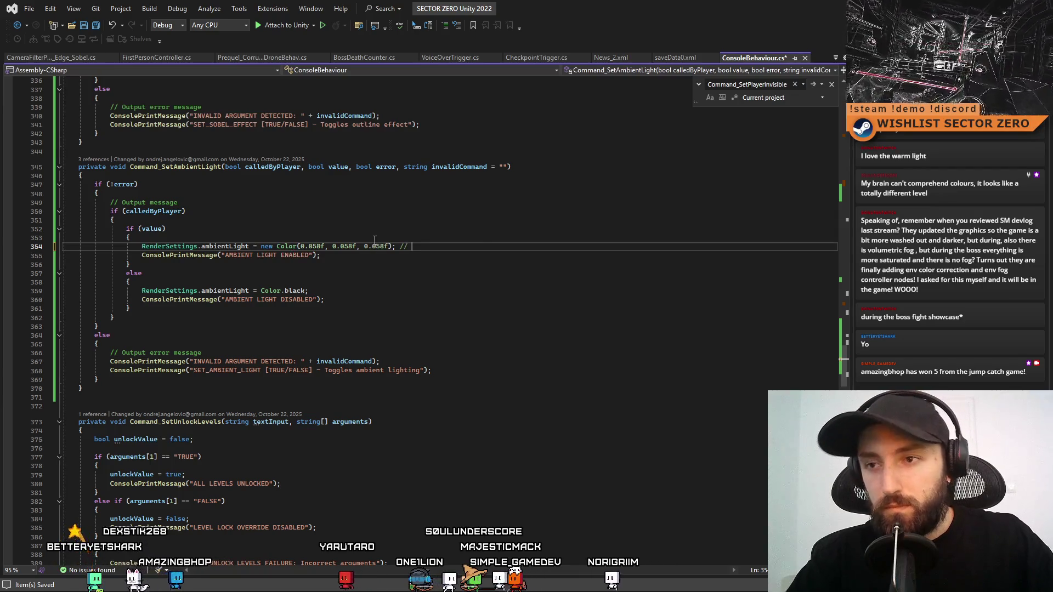
text(Gra)
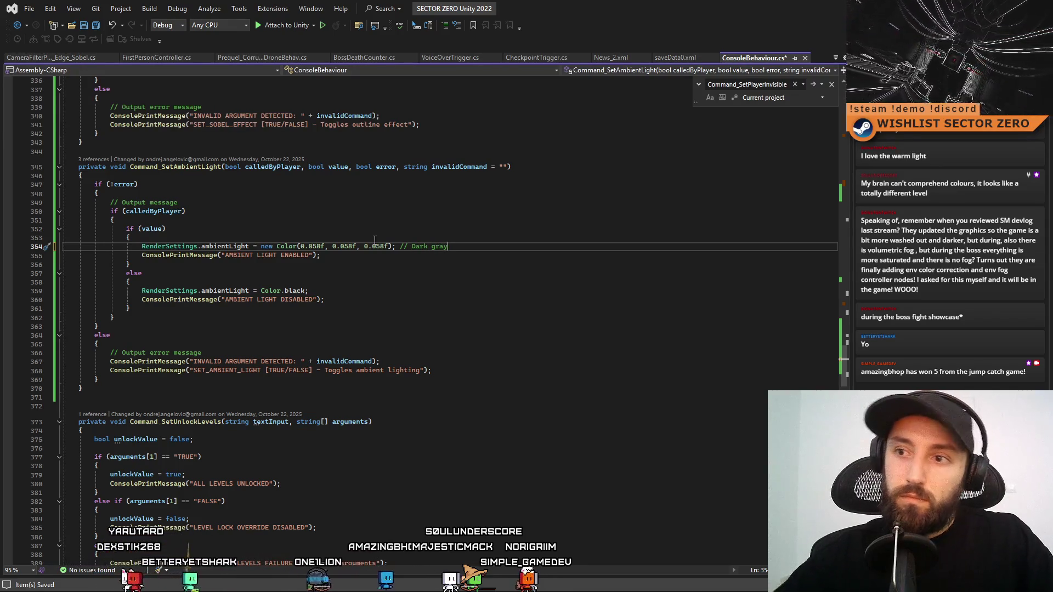
click(413, 292)
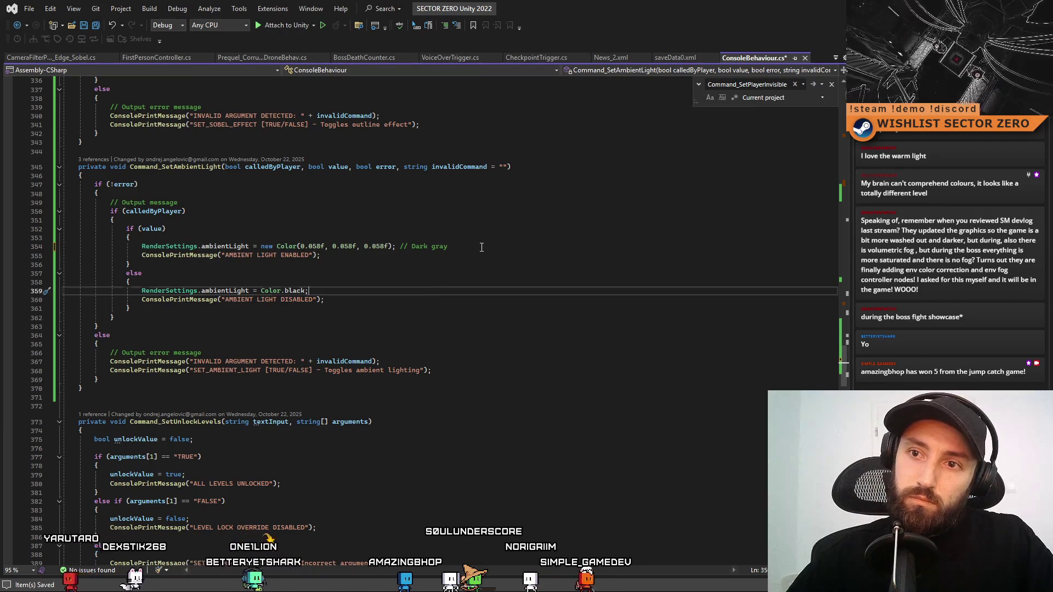
click(514, 253)
click(436, 280)
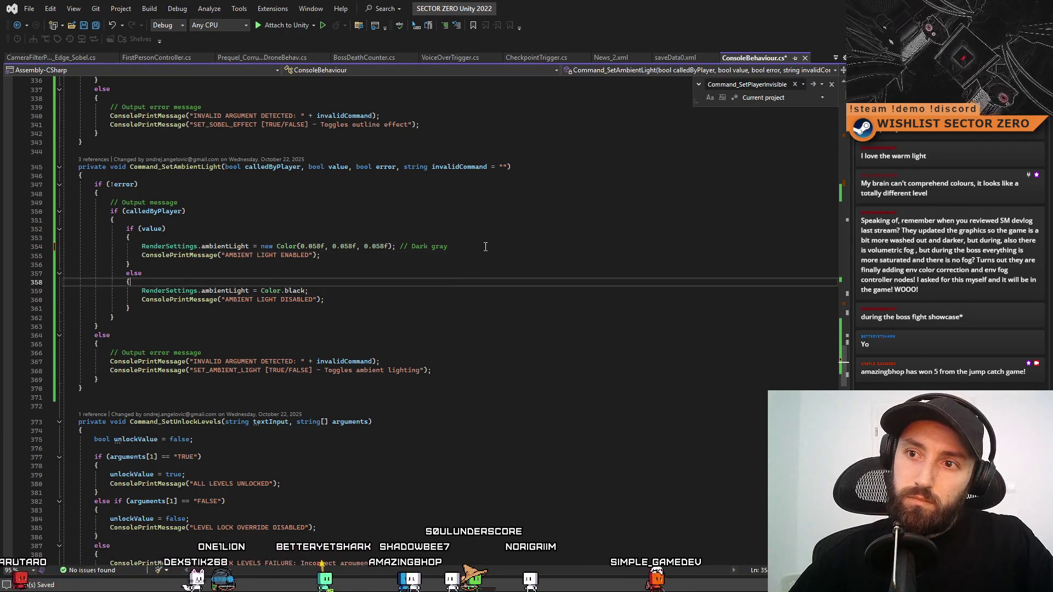
click(450, 246)
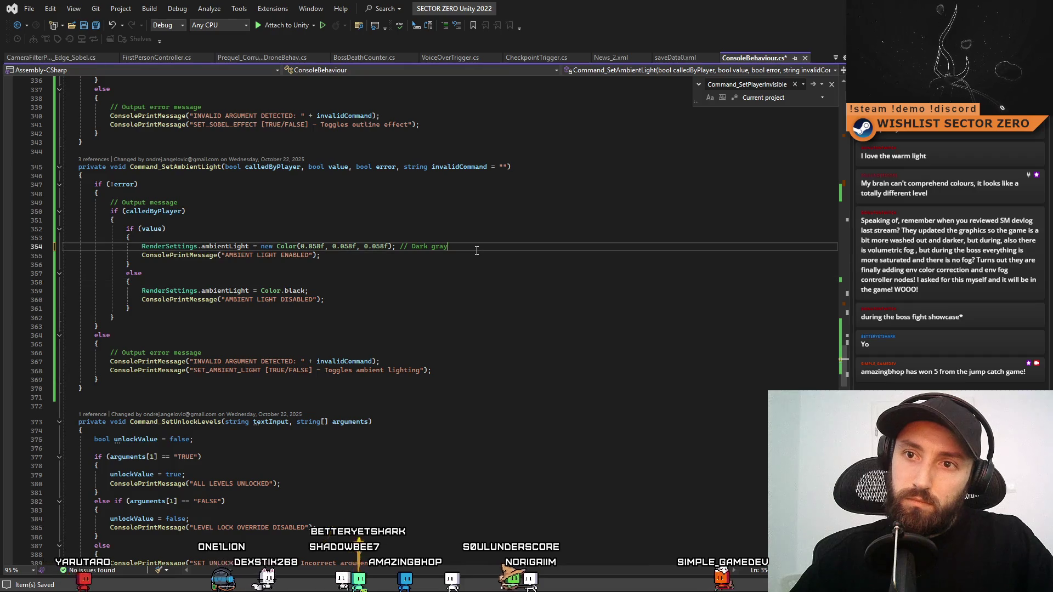
click(465, 274)
click(488, 246)
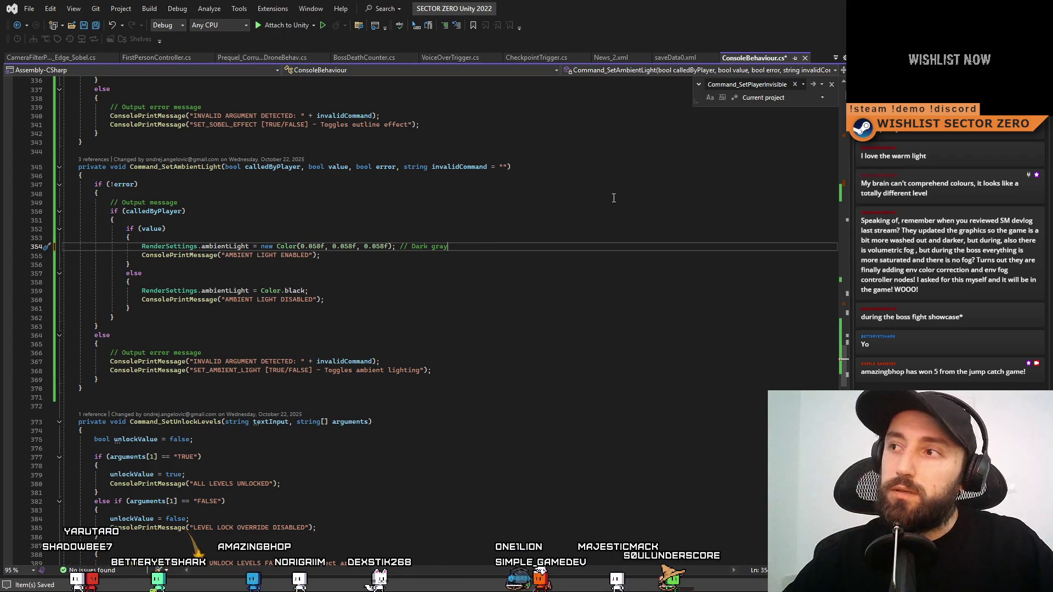
Stop Unity's play mode and search the project assets for colors
key(alt+Tab)
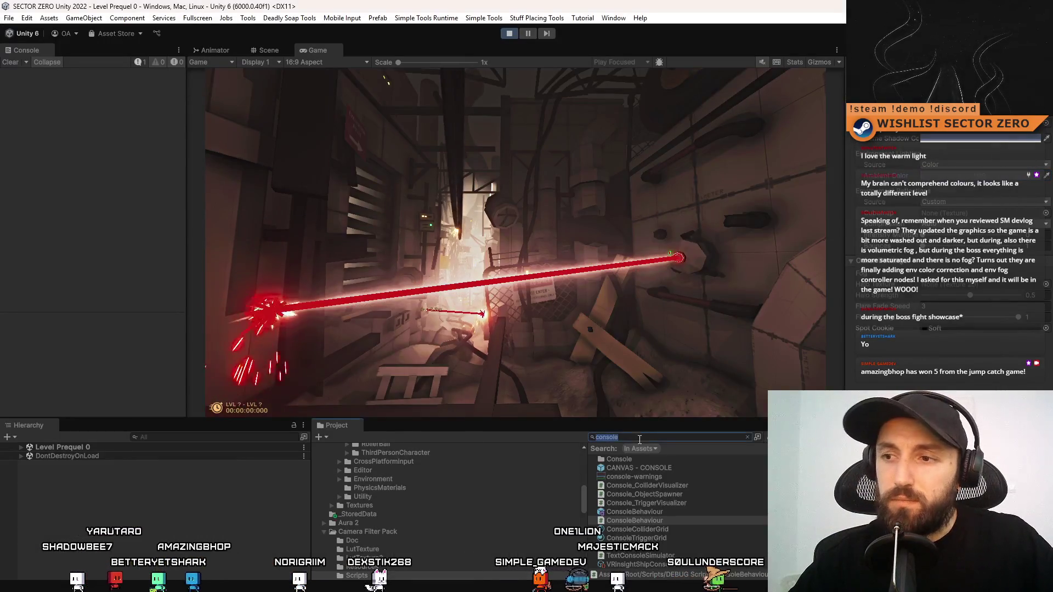
click(508, 33)
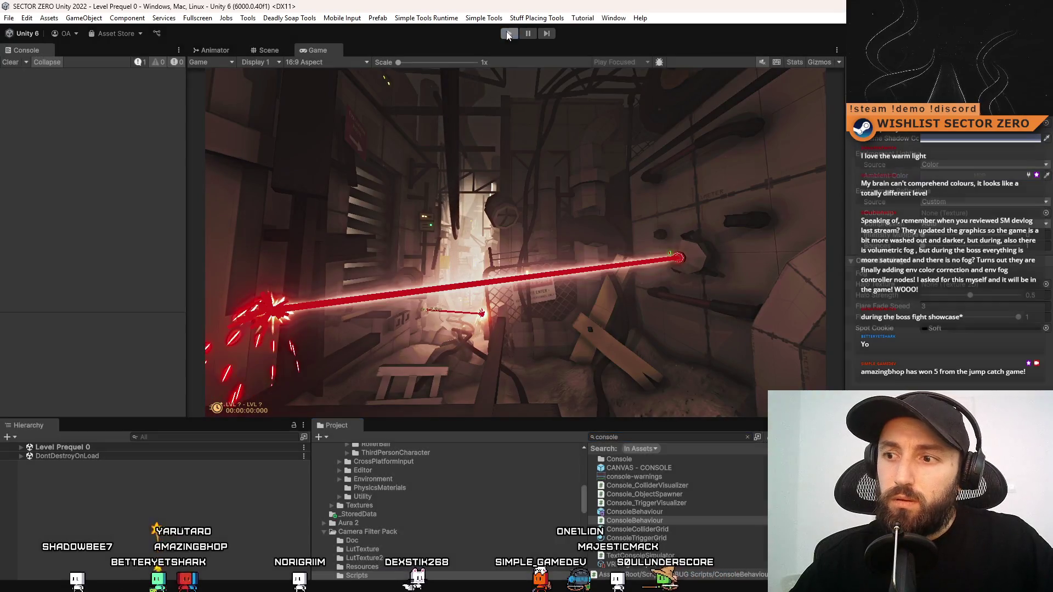
click(638, 437)
text(colors)
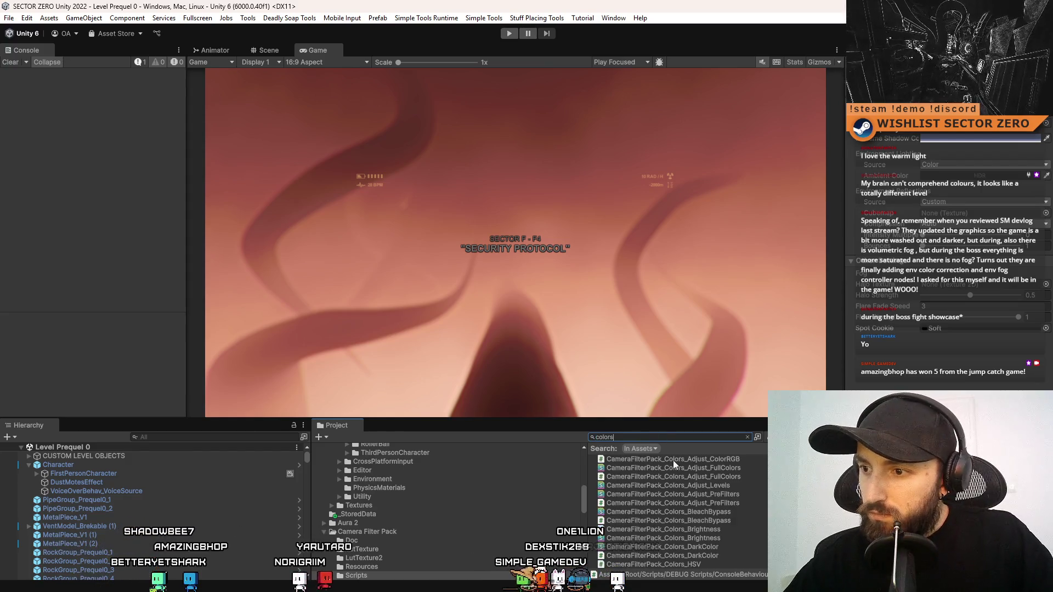
scroll(718, 494, down, 1)
scroll(680, 510, down, 5)
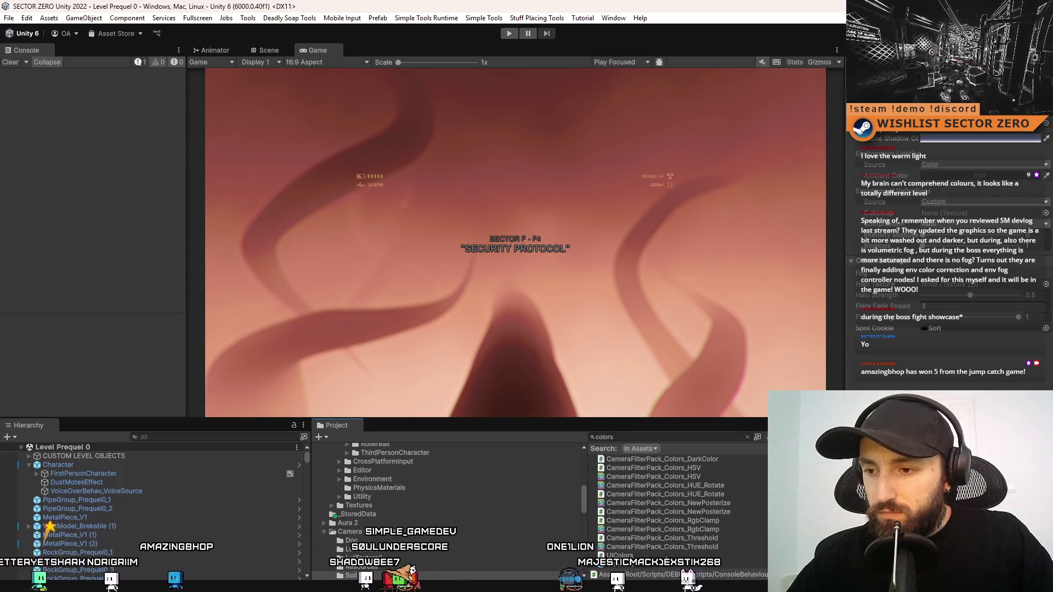
Save ConsoleBehaviour.cs in Visual Studio and return to Unity so it reloads scripts
key(alt+Tab)
click(511, 293)
click(545, 327)
key(ctrl+s)
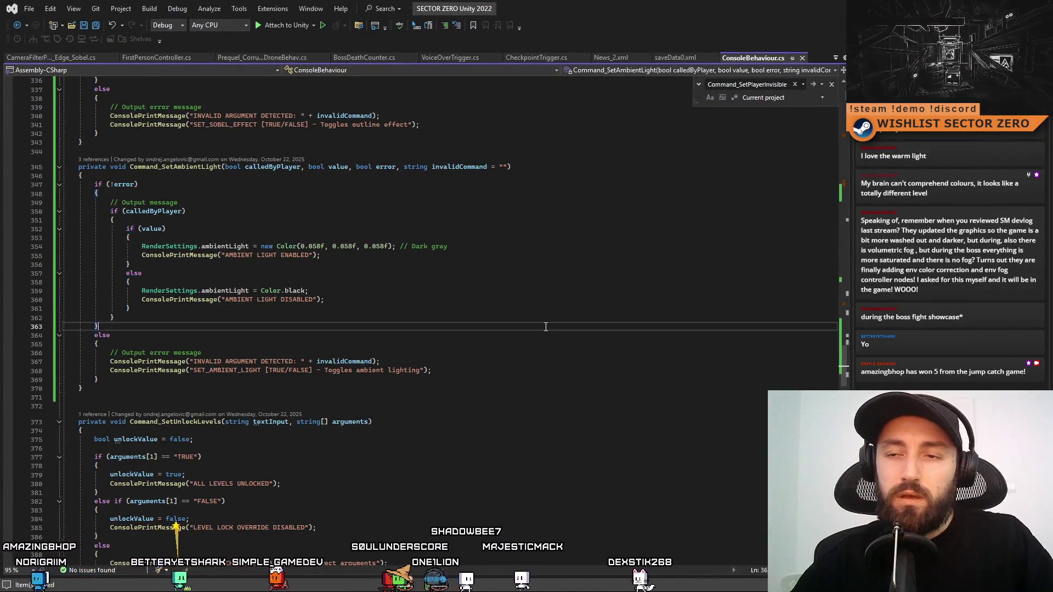
click(568, 352)
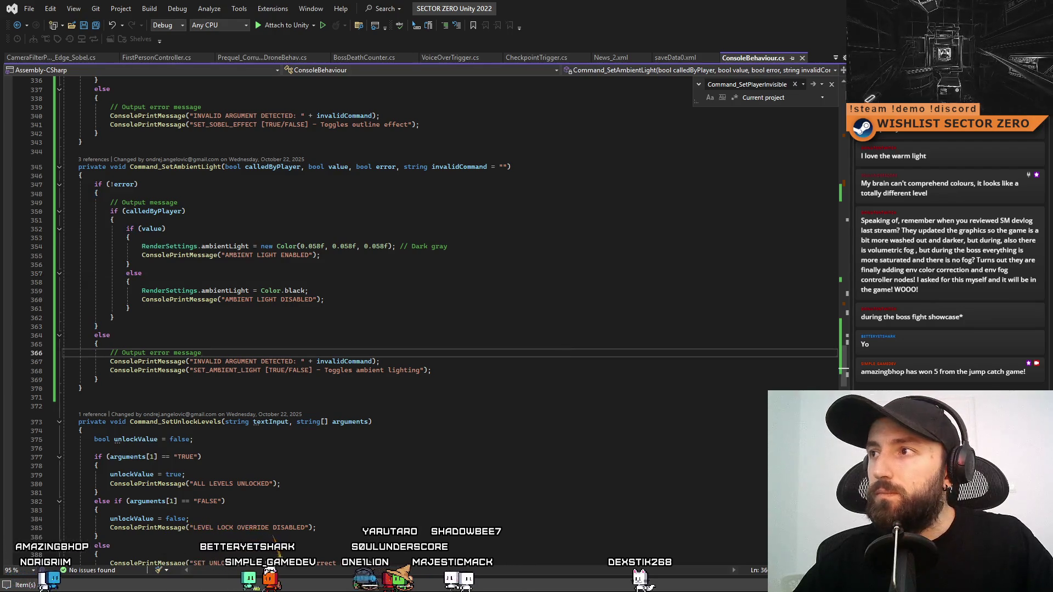
key(alt+Tab)
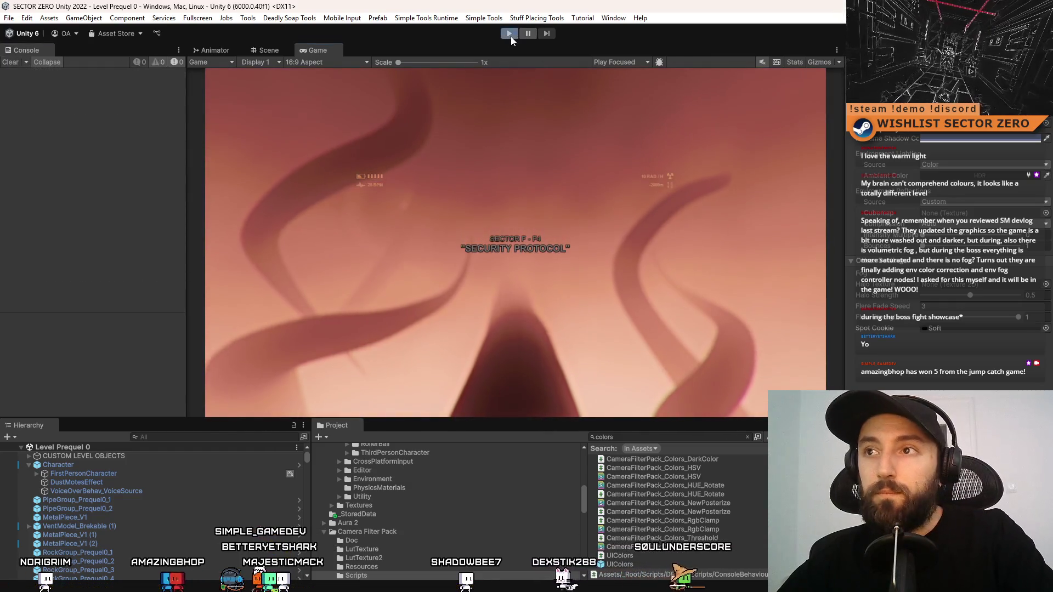
Enter Play mode, clear the Console log, and maximise the Game view with F10
click(509, 34)
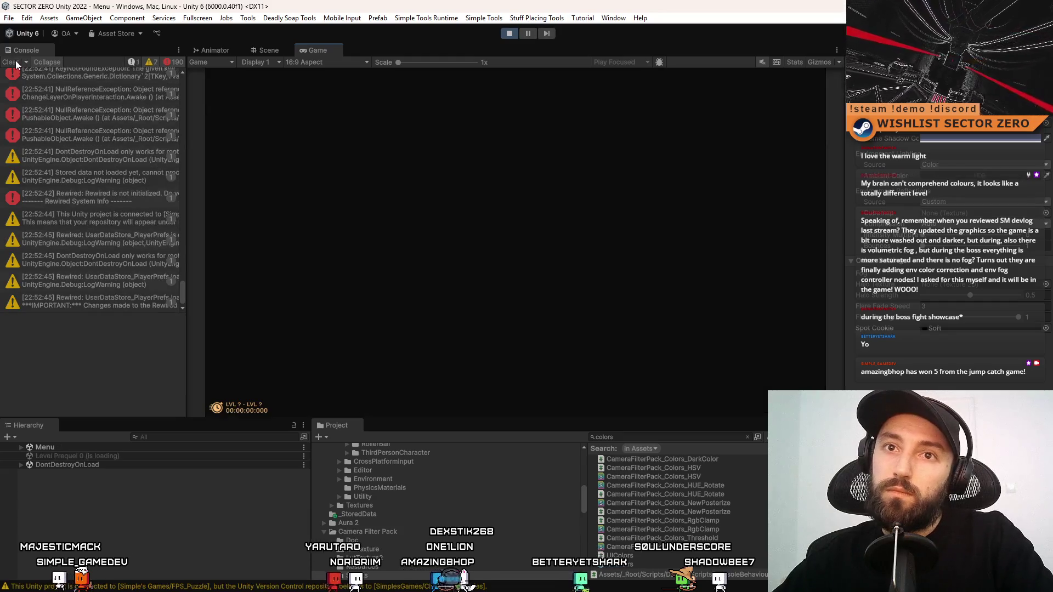
click(17, 62)
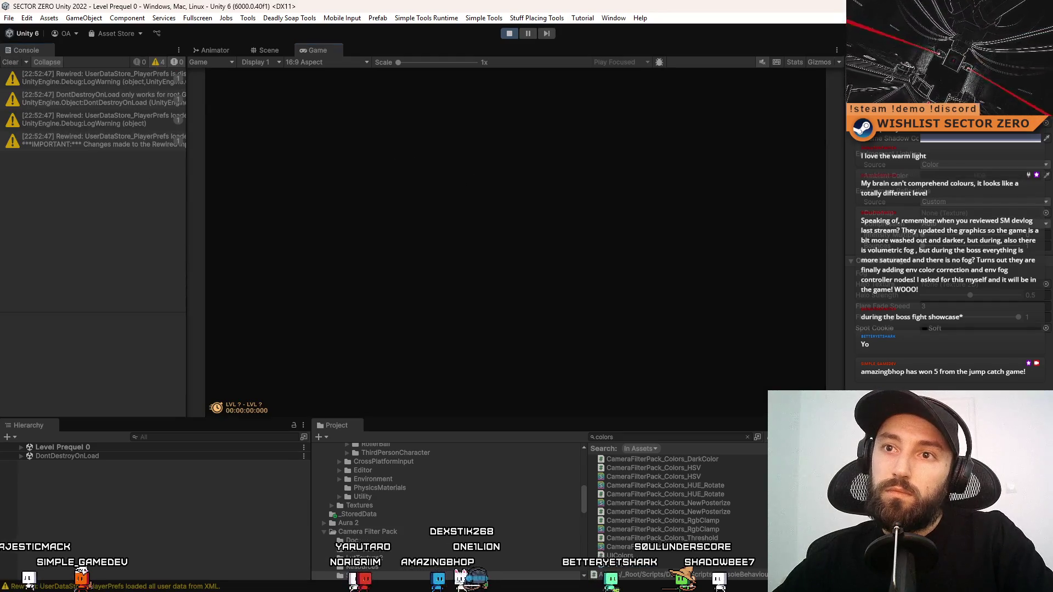
key(F10)
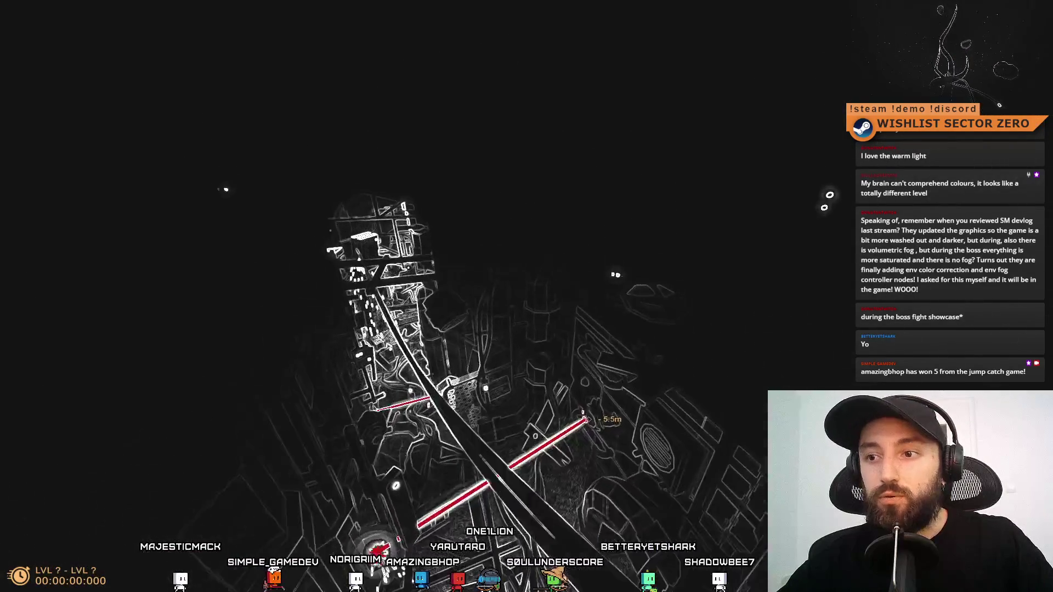
In the in-game console, list commands with help and run SET_SOBEL_EFFECT false
key(grave)
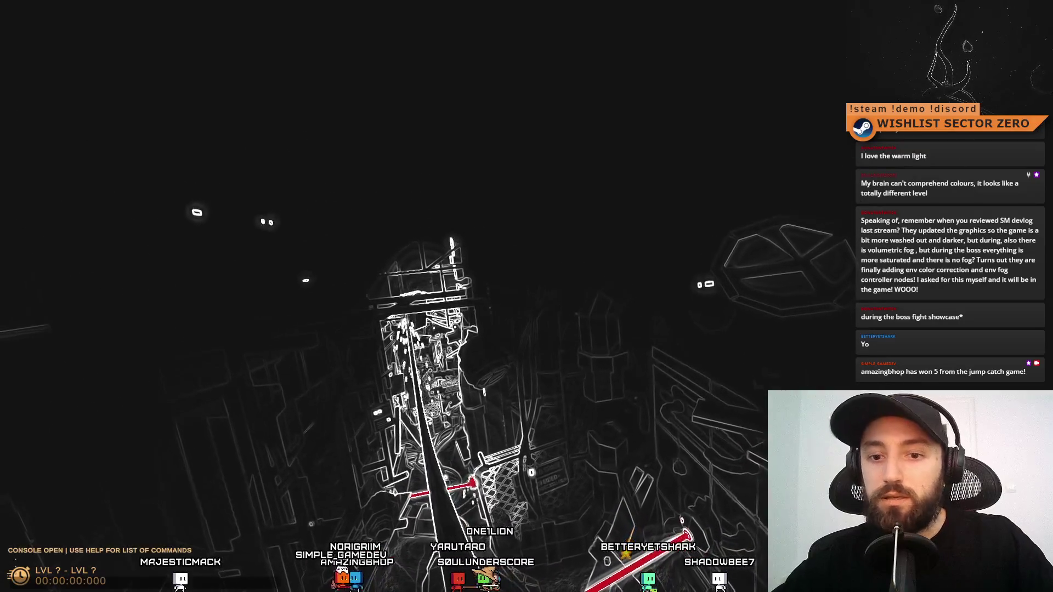
text(help)
key(Return)
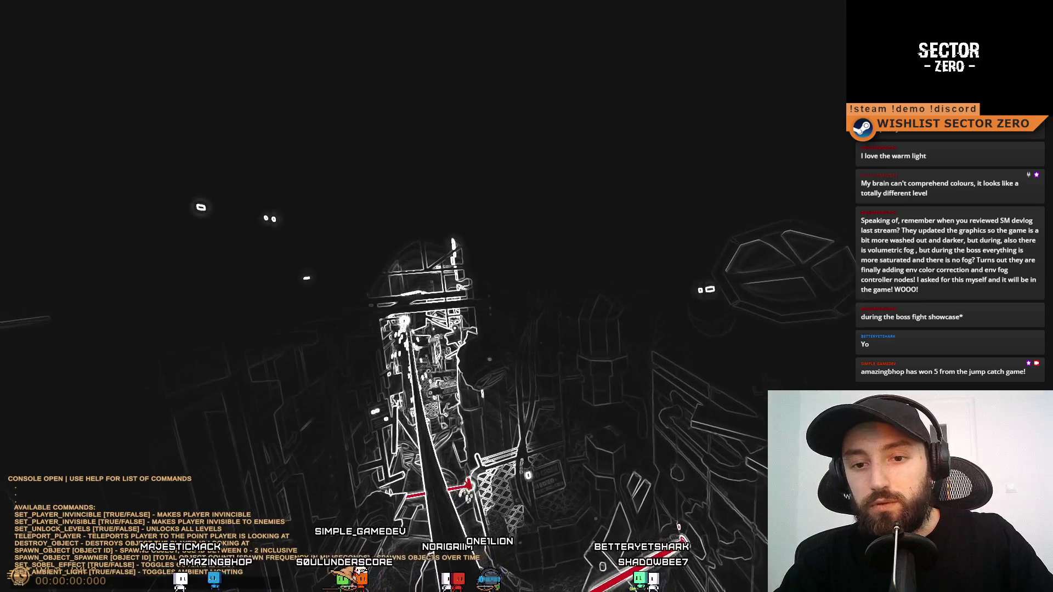
text(_effect)
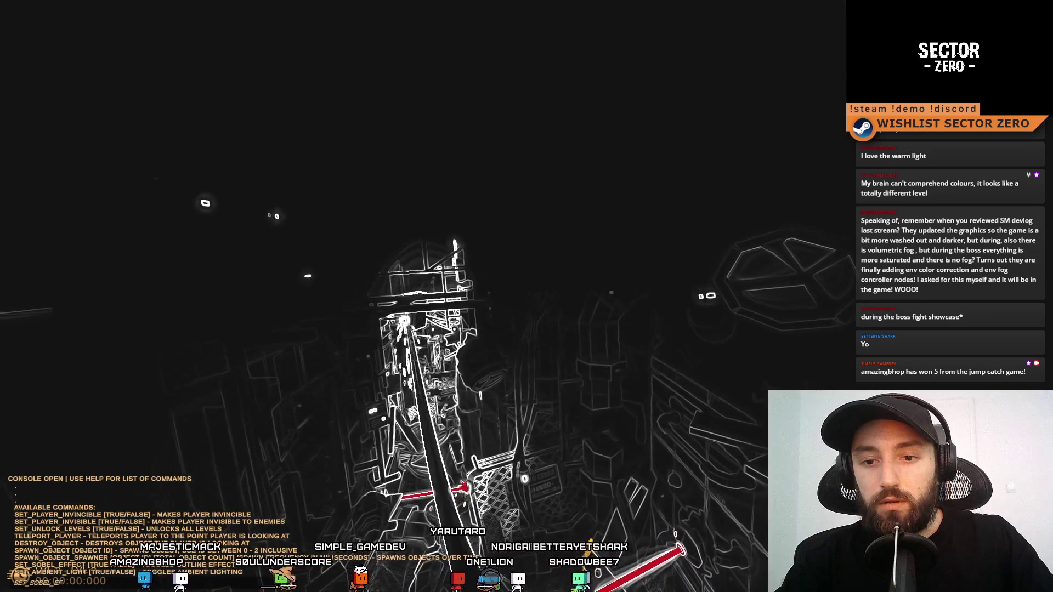
key(Return)
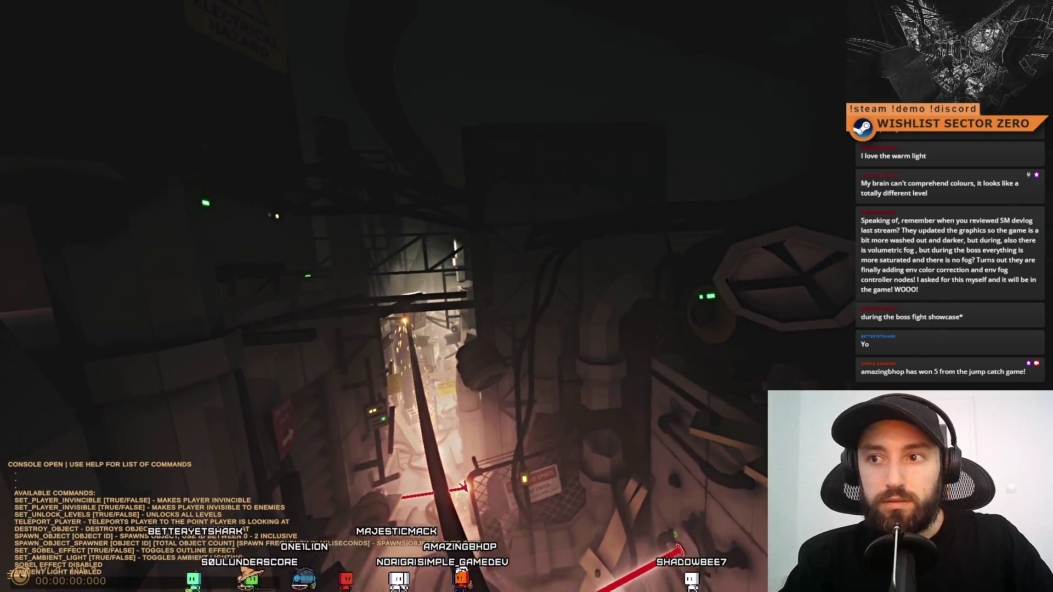
key(grave)
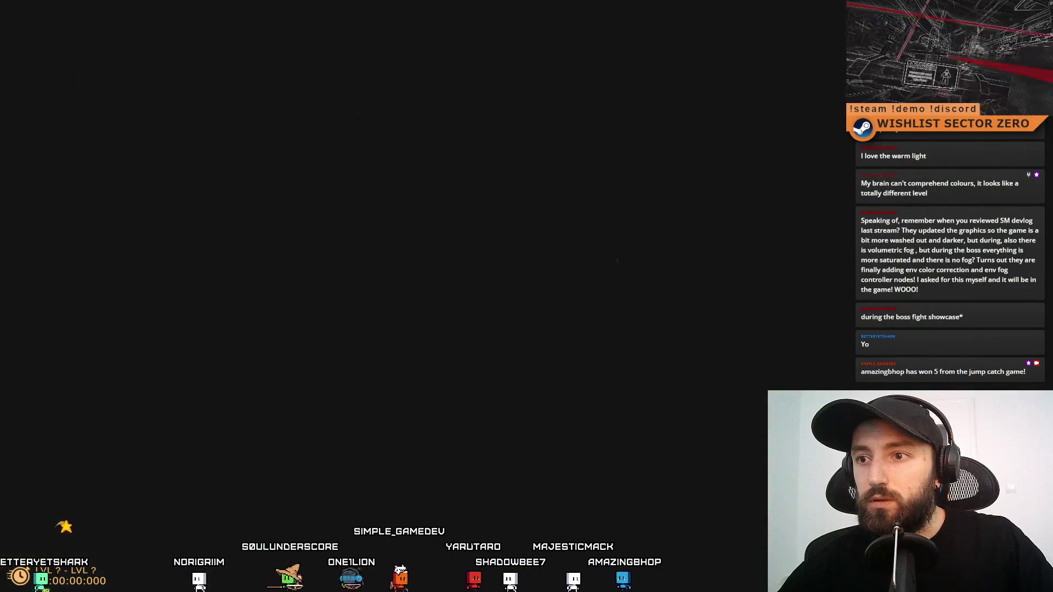
Leave fullscreen, nudge the Ambient Color brighter and another Color value slightly darker
key(F11)
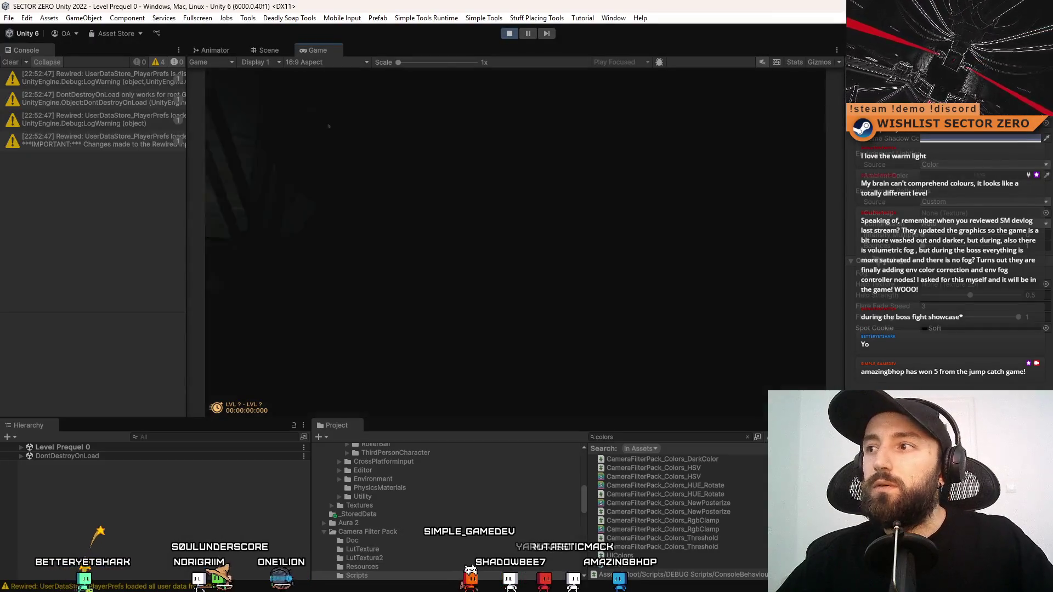
click(940, 179)
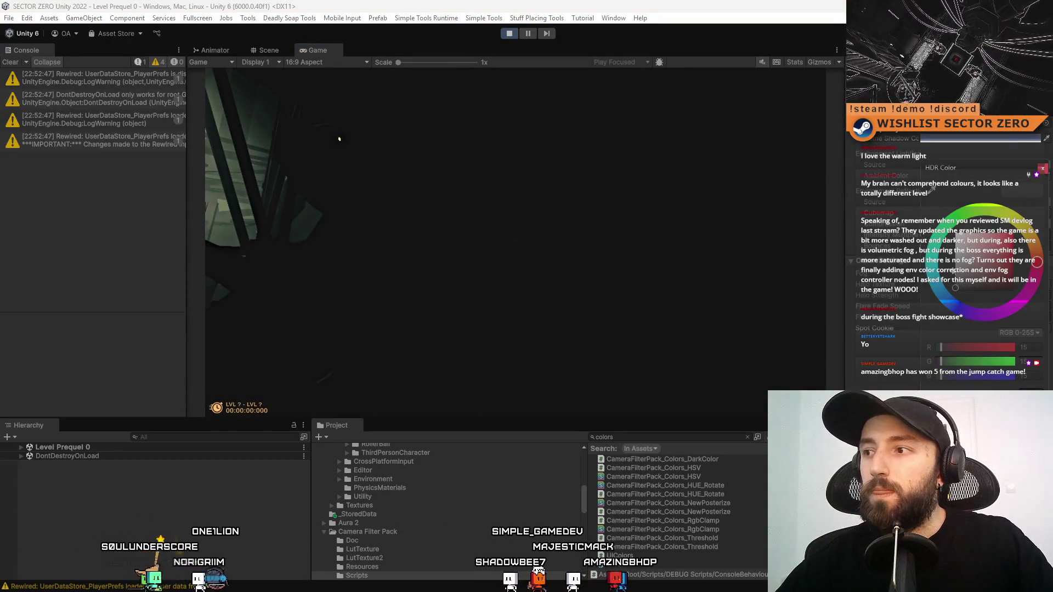
drag(959, 284, 947, 285)
click(516, 241)
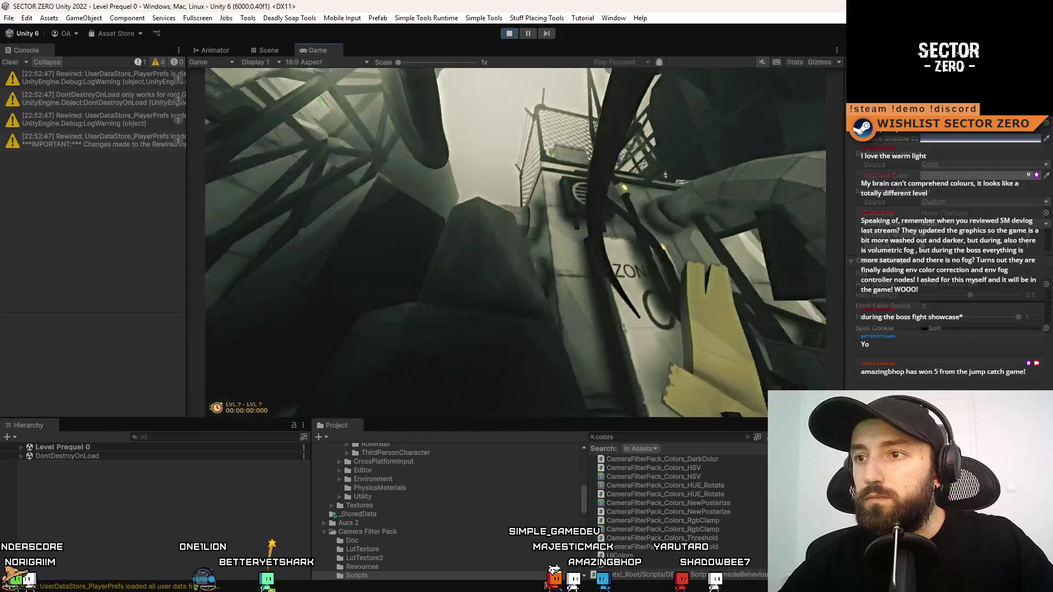
key(Escape)
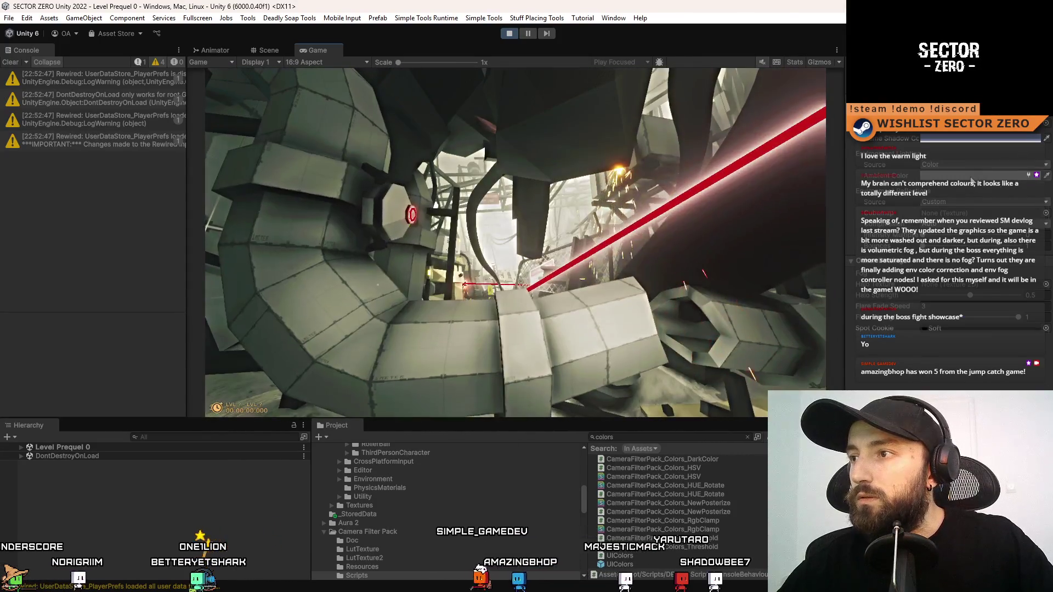
click(1016, 164)
drag(960, 285, 952, 290)
click(515, 241)
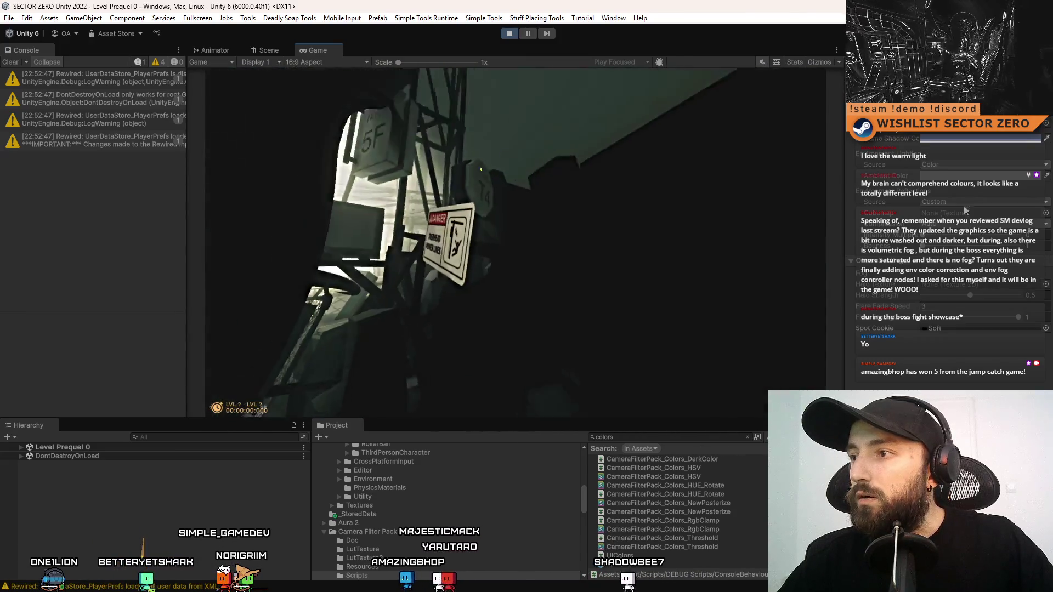
Raise the Ambient Color to a lighter grey in the HDR picker
click(968, 176)
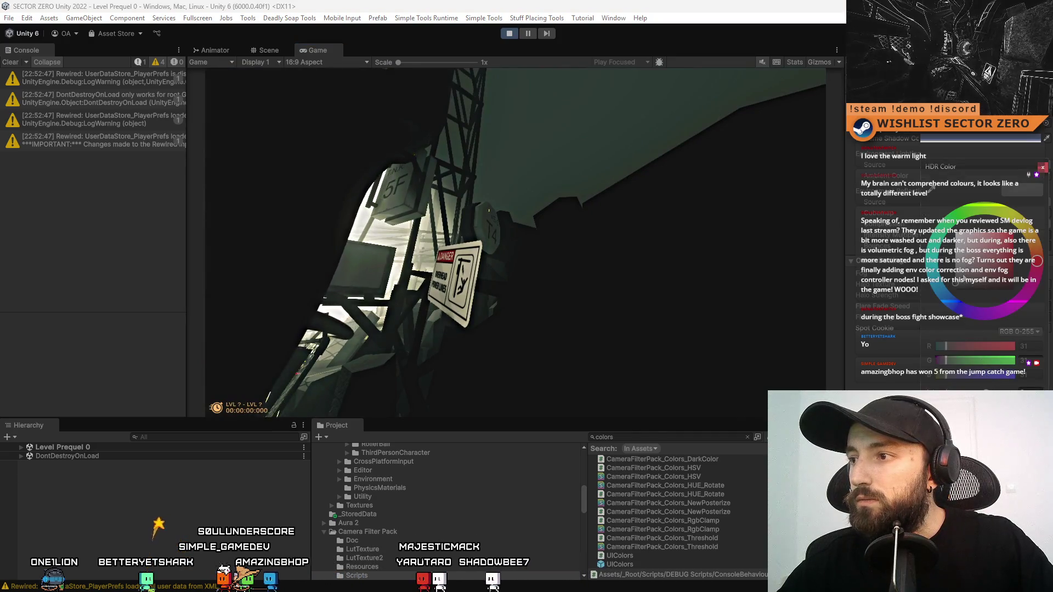
mouse_move(958, 285)
mouse_down()
mouse_move(952, 269)
mouse_move(942, 281)
mouse_up()
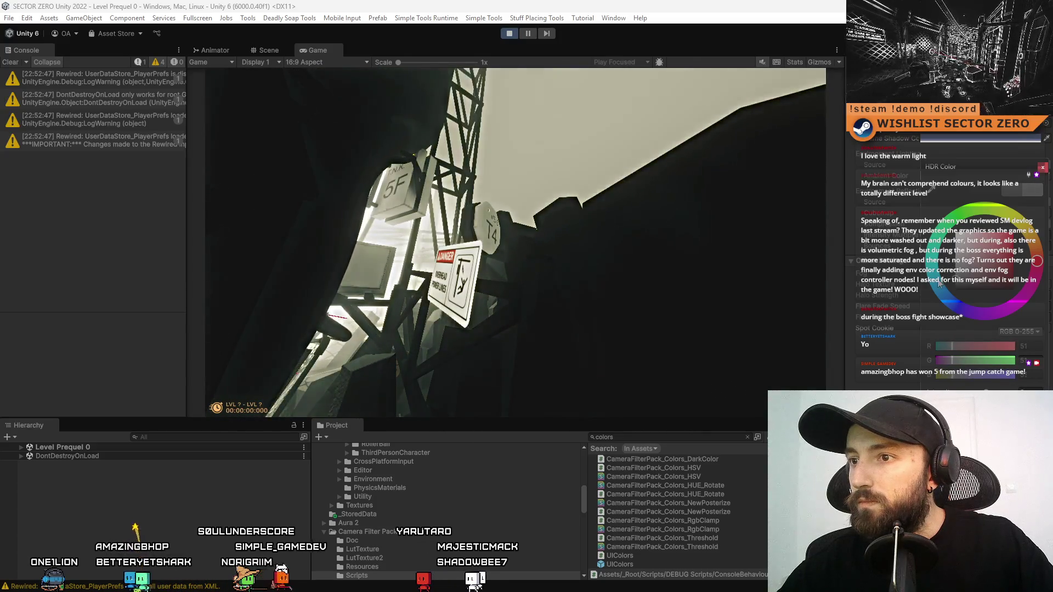
click(515, 241)
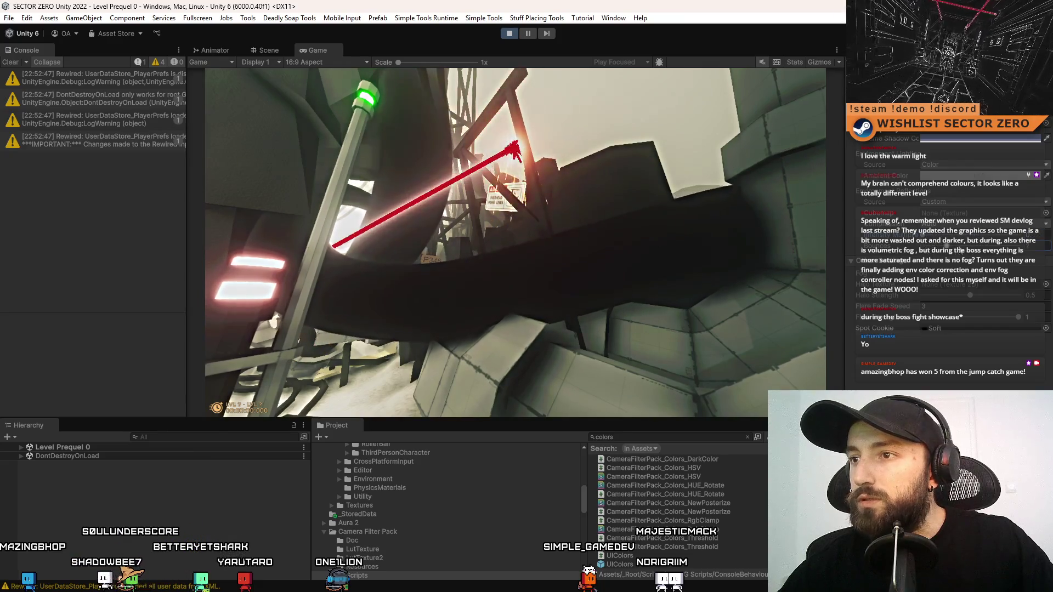
click(960, 175)
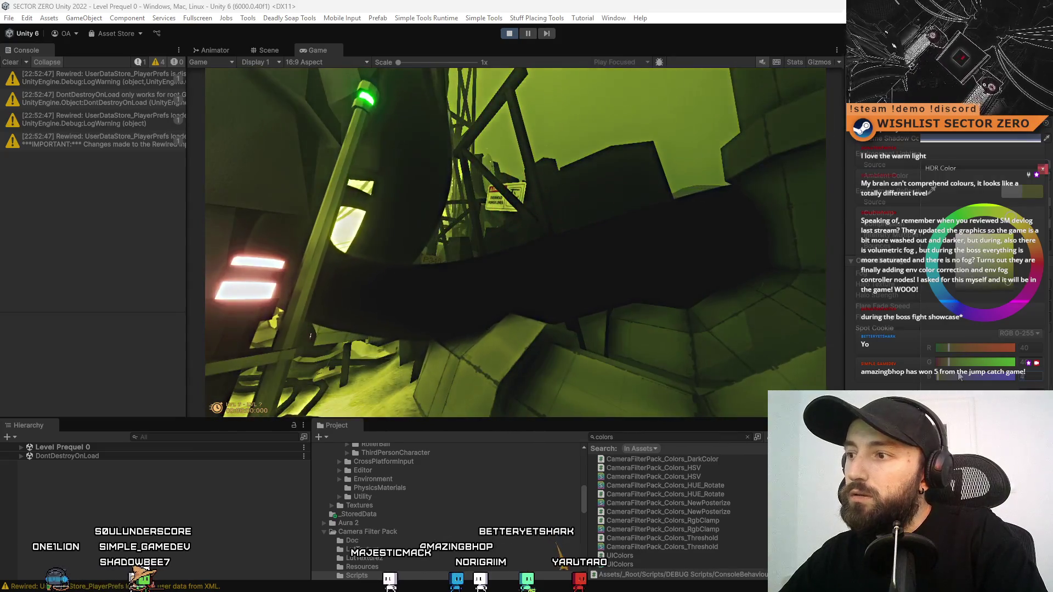
Push the Ambient Color to red, then set R and B to 40 for magenta
mouse_move(987, 257)
mouse_down()
mouse_move(1017, 237)
mouse_move(1016, 305)
mouse_up()
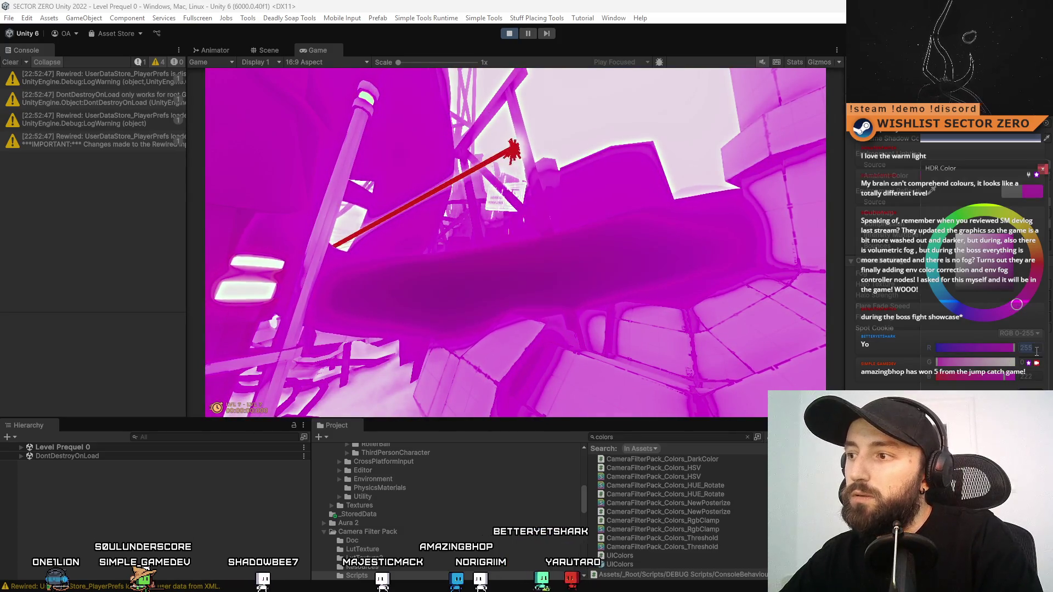
text(40)
key(Return)
double_click(1036, 372)
text(40)
key(Return)
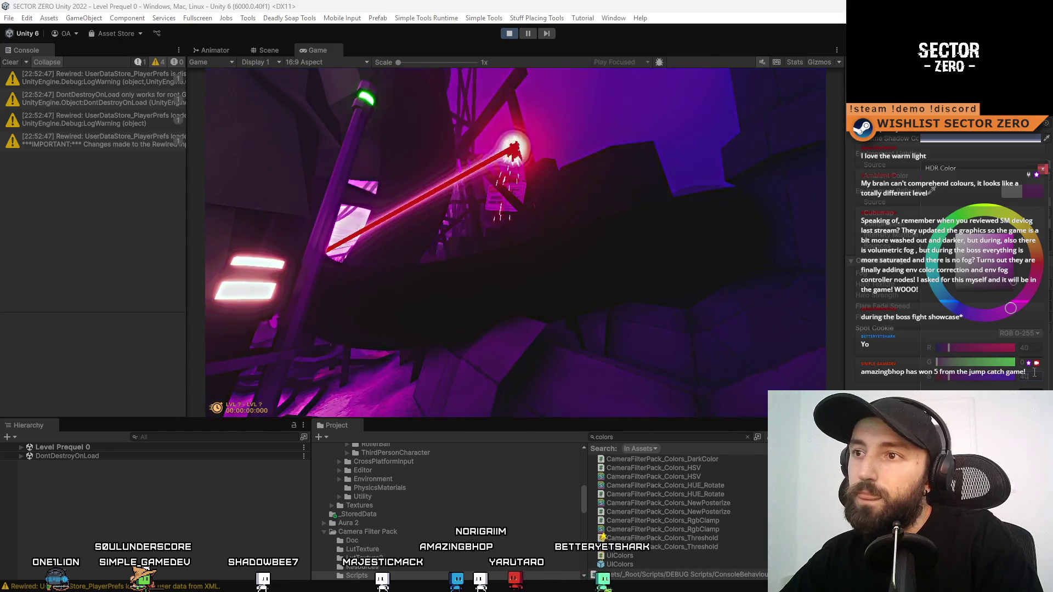
key(Escape)
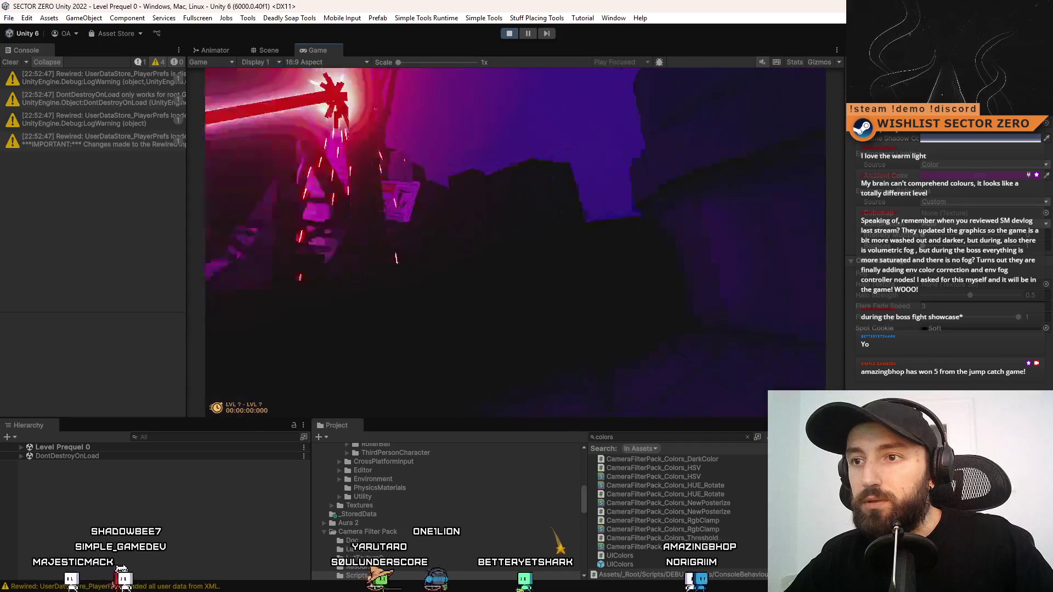
Resume the game and reopen the Ambient Color picker to review the lighting
key(Escape)
key(Escape)
key(Escape)
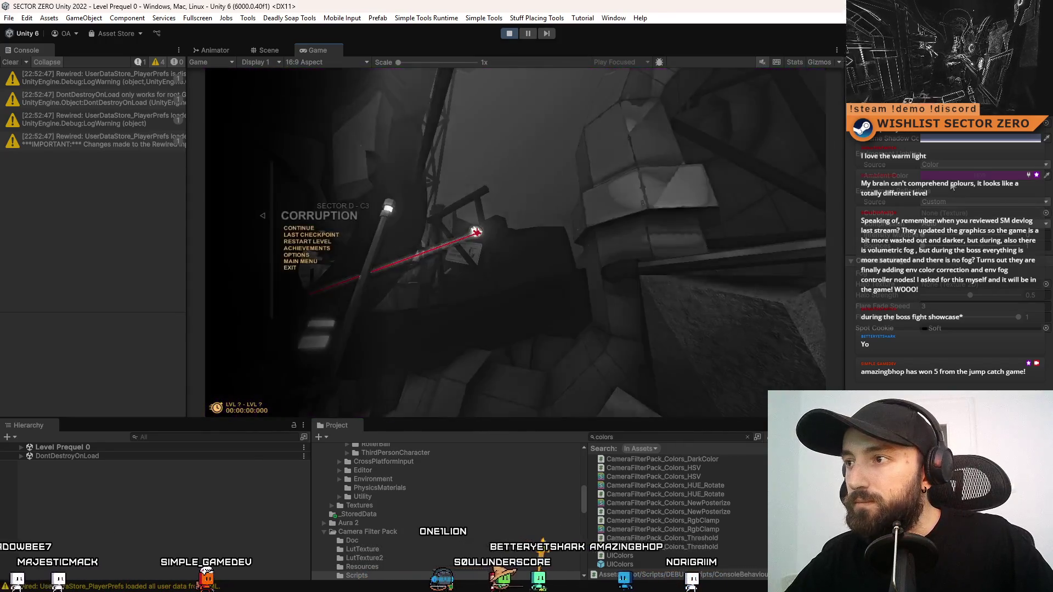
key(Escape)
click(953, 181)
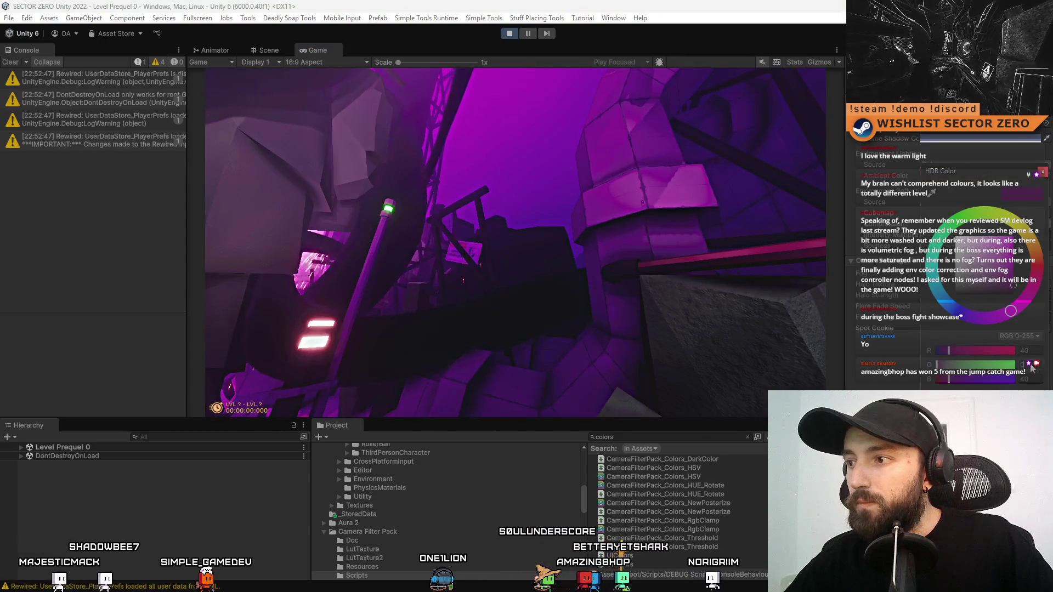
key(Escape)
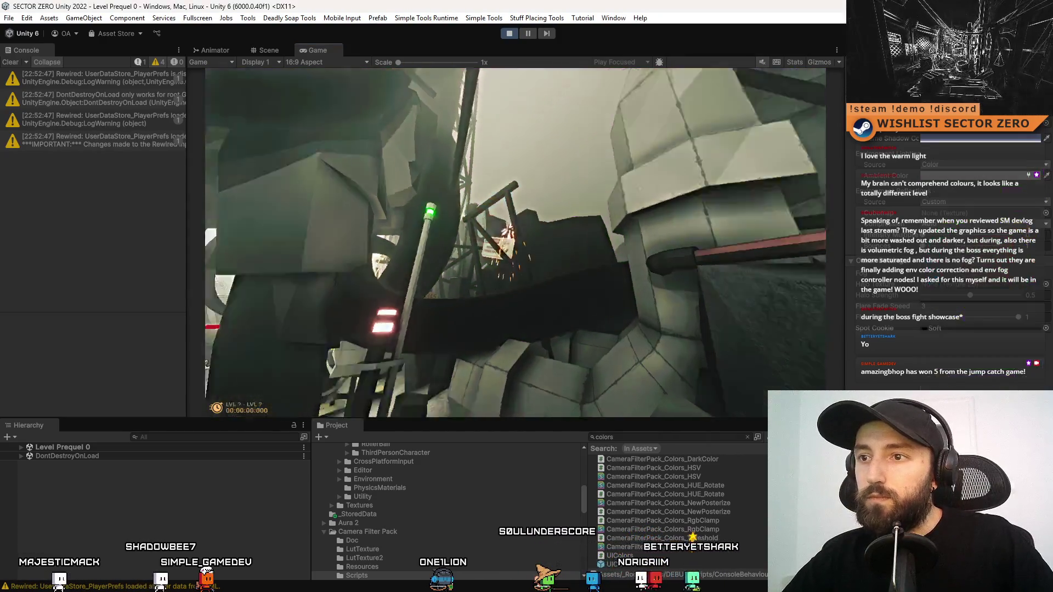
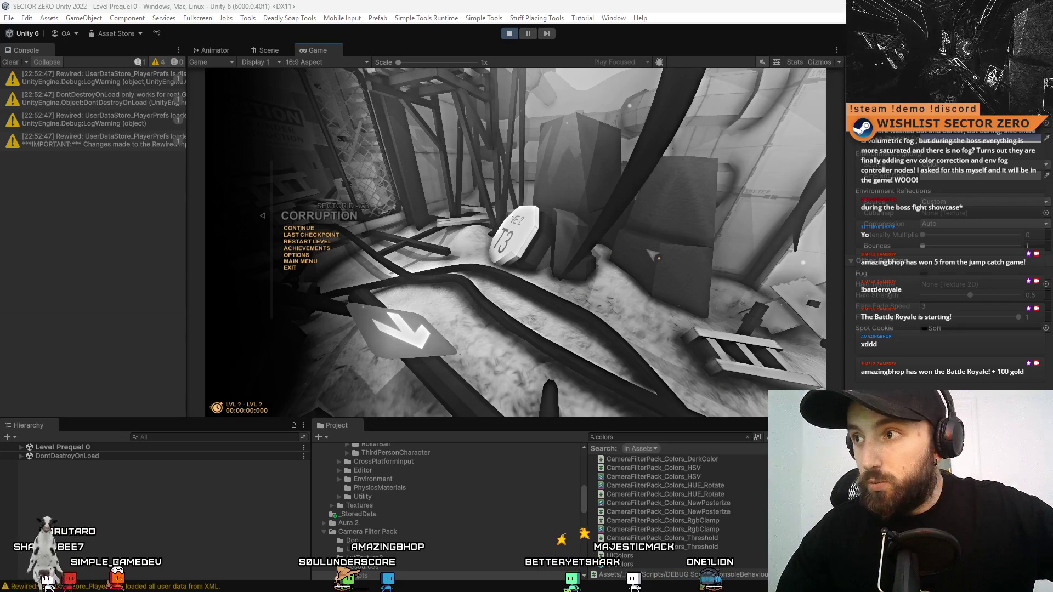
Check the ambient colour in the HDR picker, then go to the ambient light code in ConsoleBehaviour.cs
click(1041, 167)
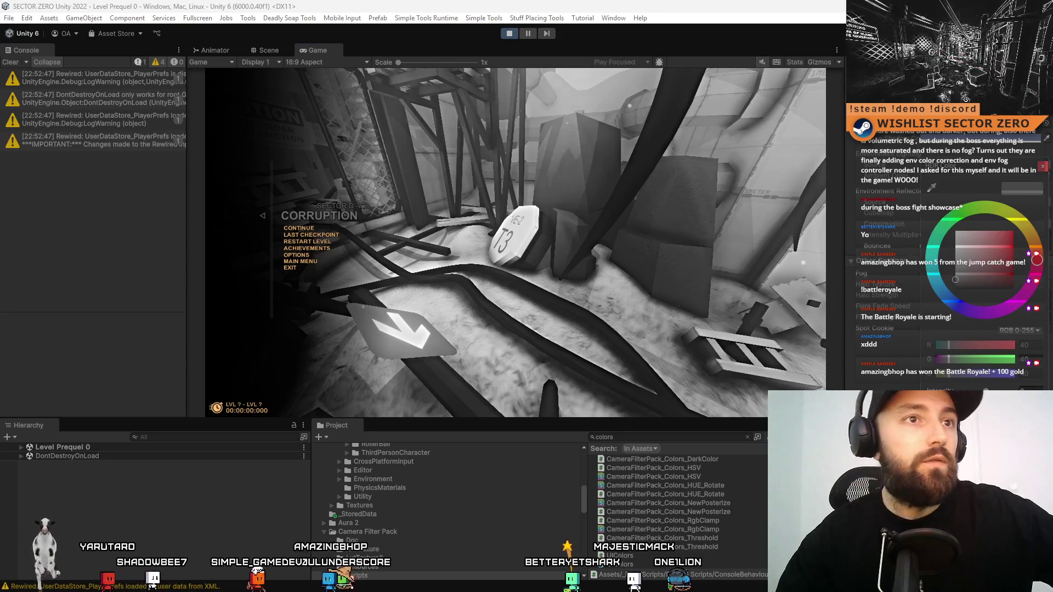
click(1041, 167)
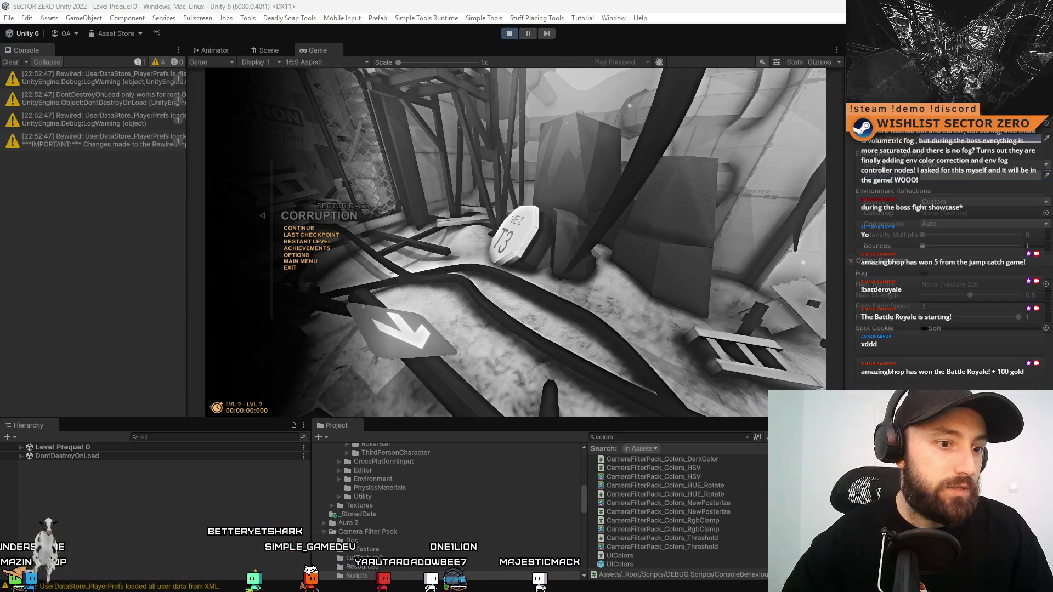
key(alt+Tab)
click(529, 279)
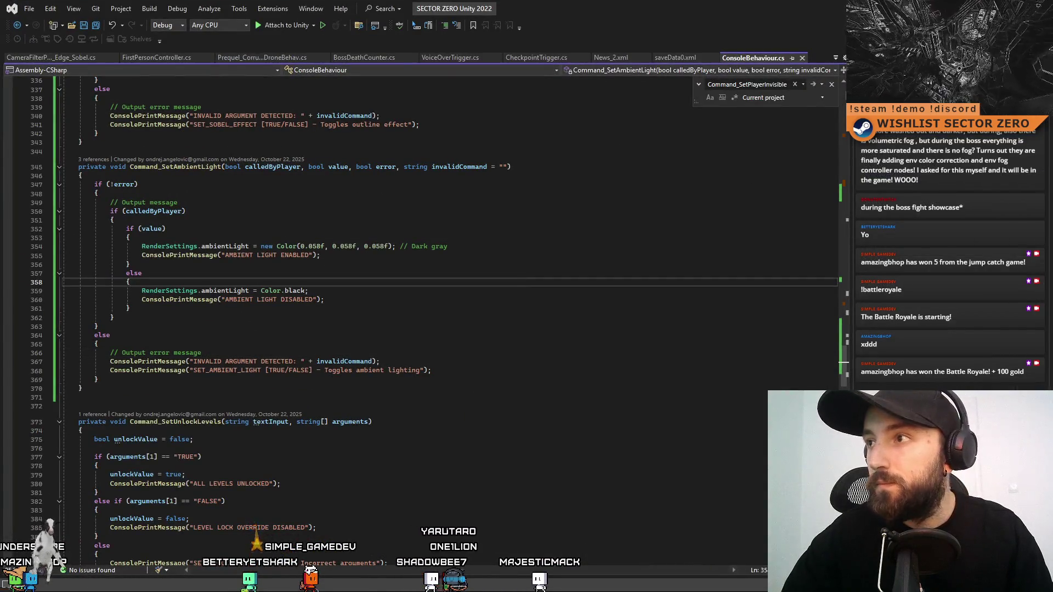
Change the first ambient Color value on line 354 to 0.156f
key(alt+Tab)
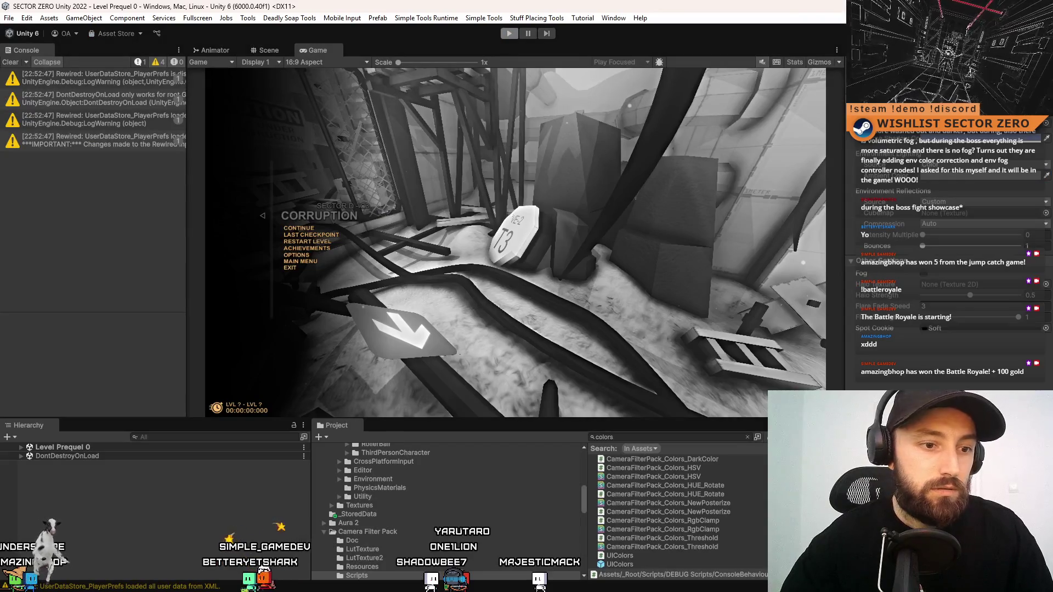
key(alt+Tab)
click(312, 247)
key(BackSpace)
text(1)
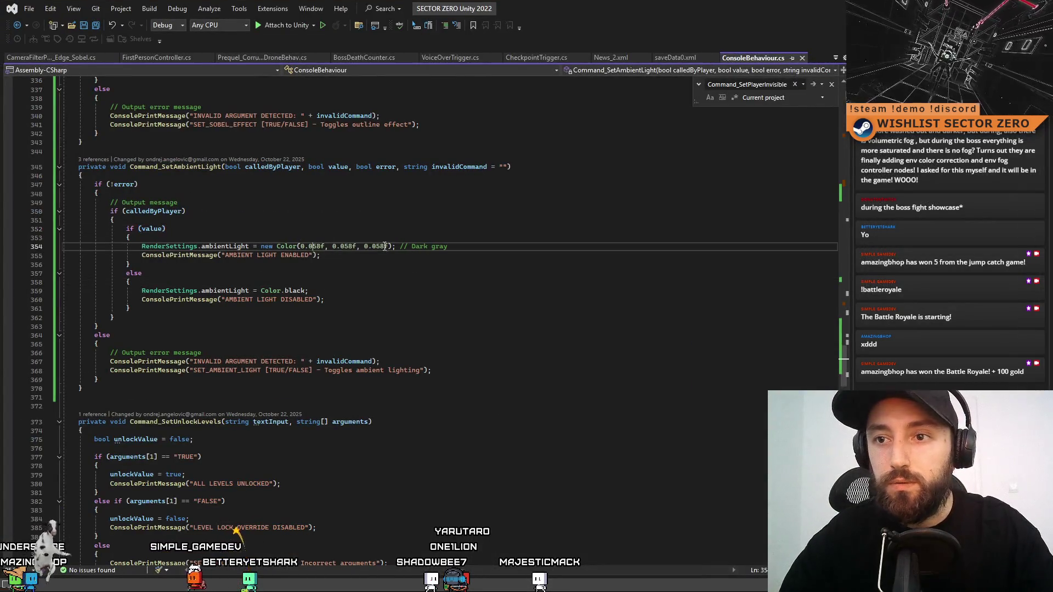
key(Delete)
text(6)
key(Right)
key(Right)
key(Right)
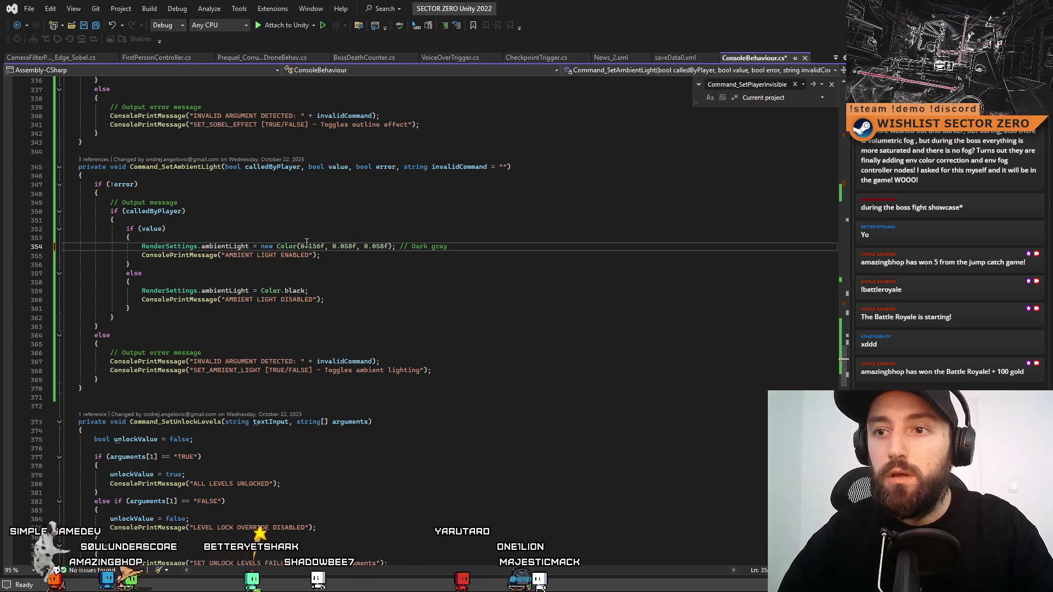
Copy 0.156f into the second and third Color values, save, and let Unity recompile
double_click(312, 247)
key(ctrl+c)
double_click(344, 246)
key(ctrl+v)
double_click(376, 246)
key(ctrl+v)
key(Down)
key(Down)
key(Down)
key(ctrl+s)
key(alt+Tab)
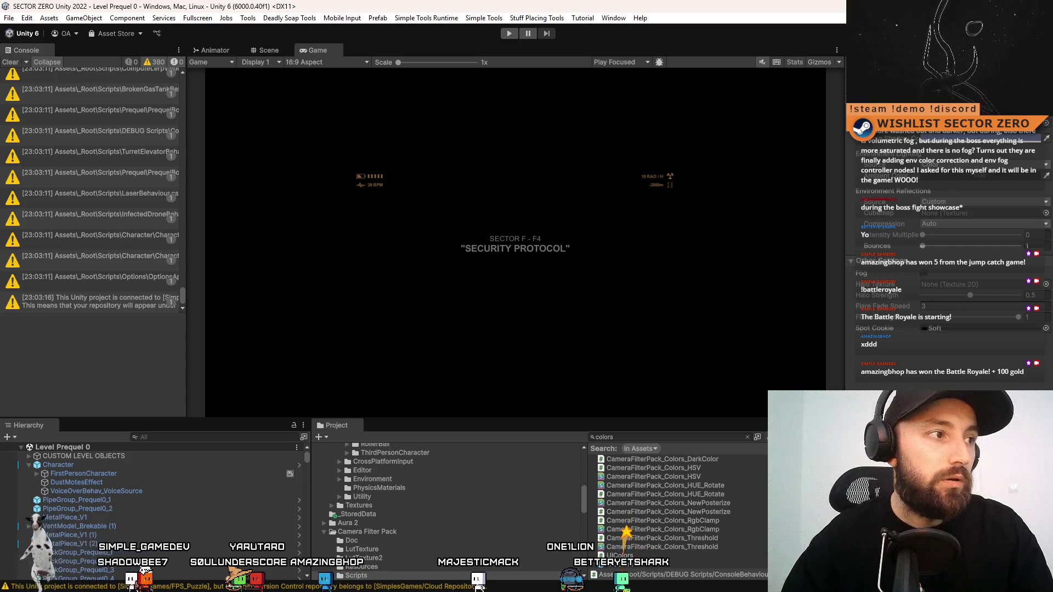
Clear the Console, enter Play mode, and make the Game view fullscreen with F10
click(19, 65)
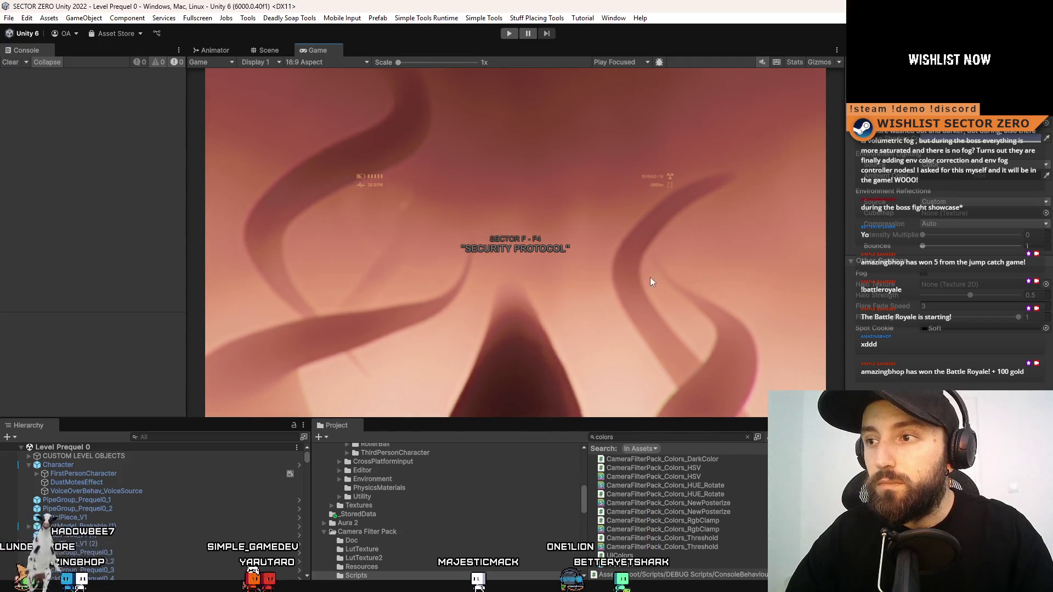
click(510, 34)
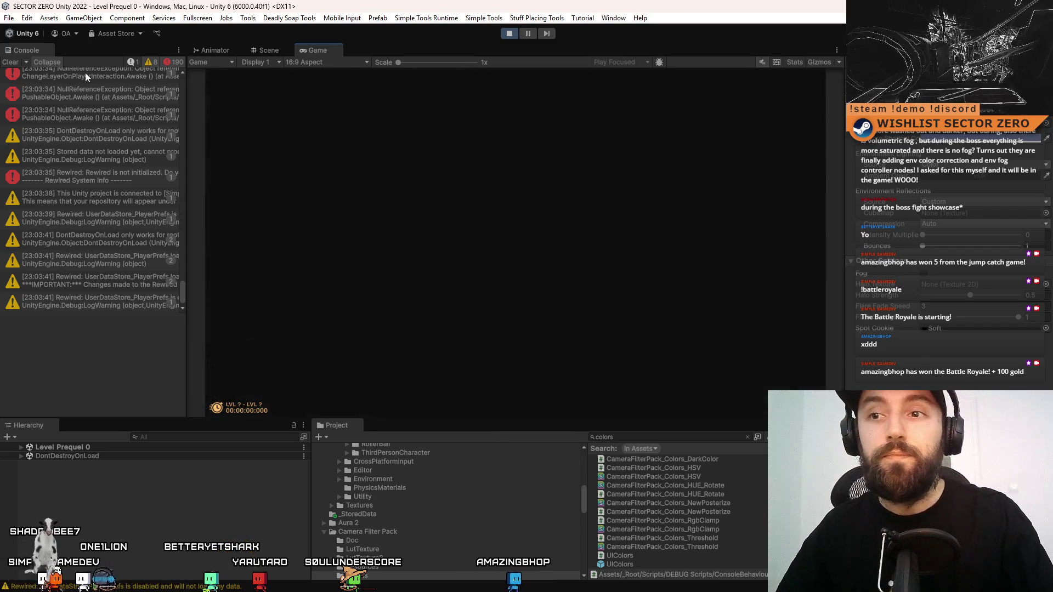
key(F10)
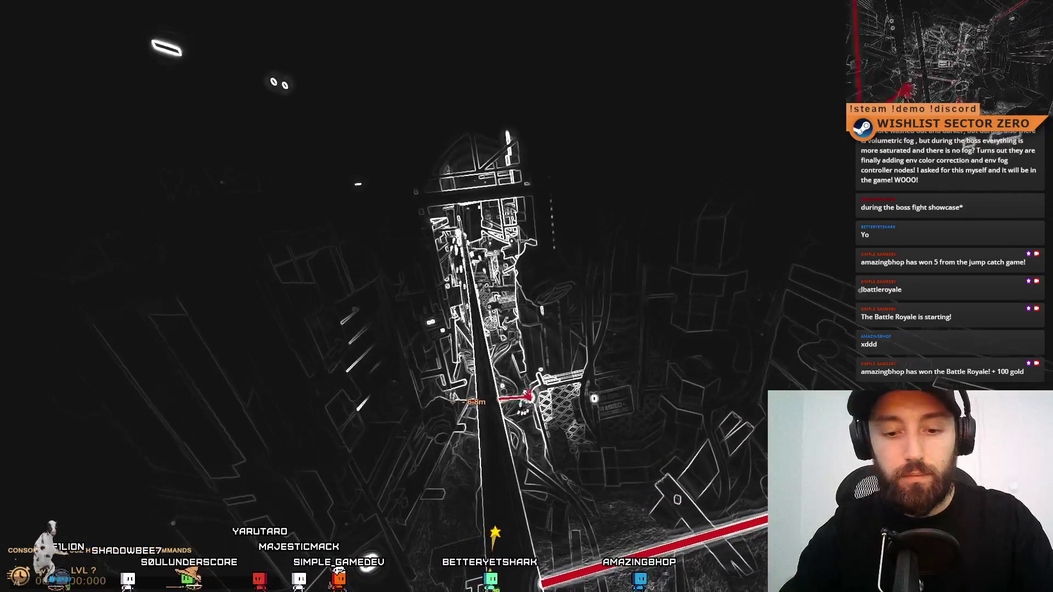
Turn off the Sobel outline effect through the in-game console
key(Return)
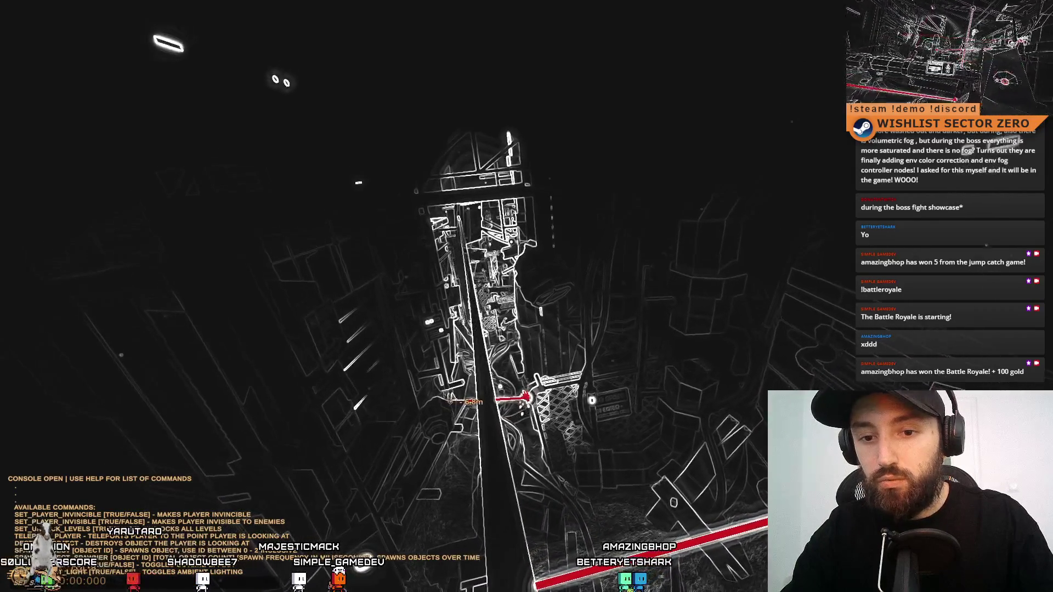
key(Return)
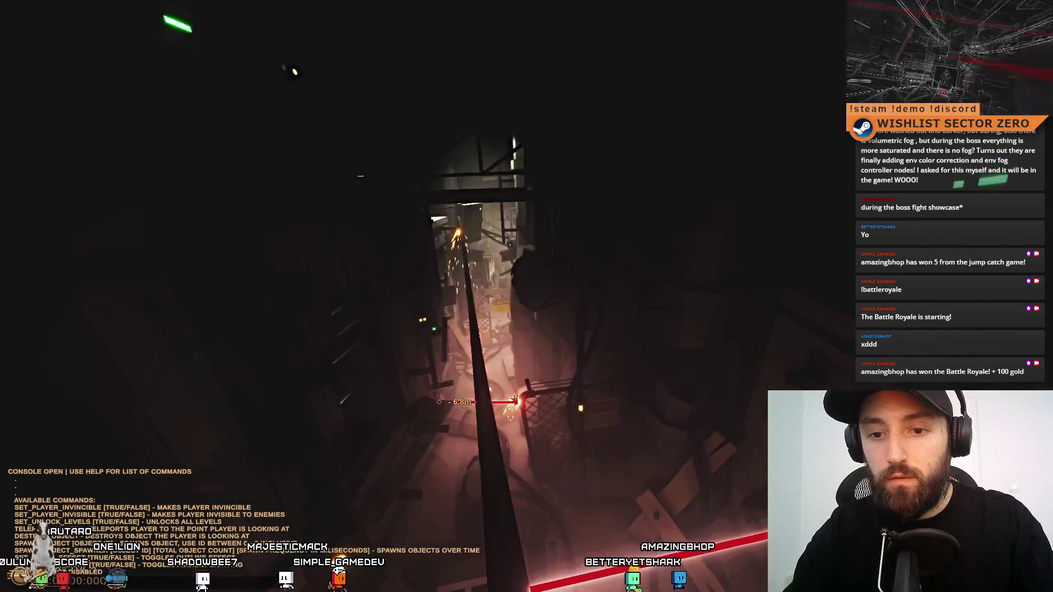
key(grave)
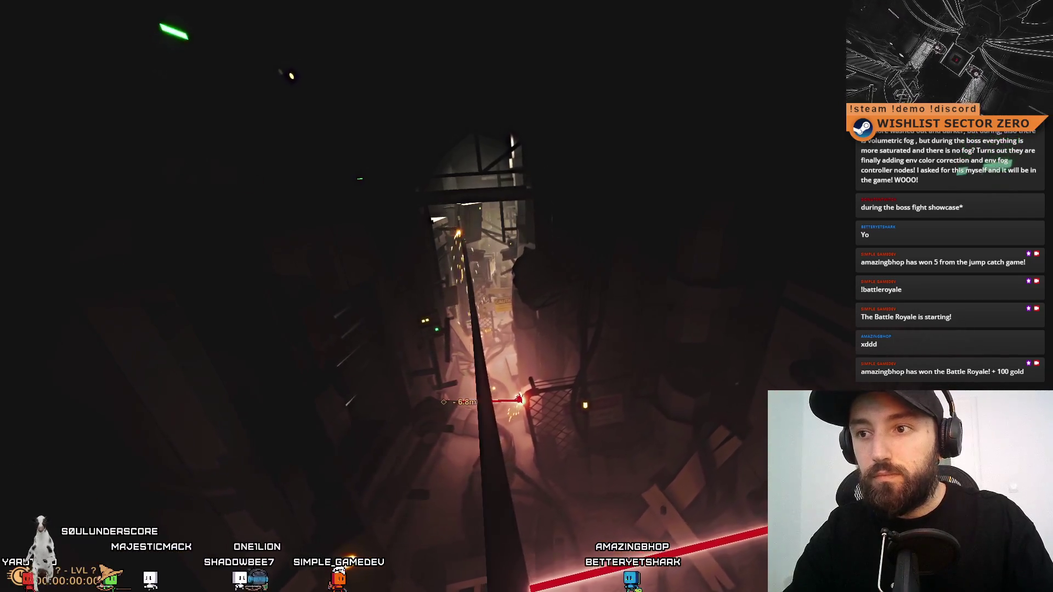
Set Speedrun Timer to Disabled in the game's Gameplay options and resume play
key(Escape)
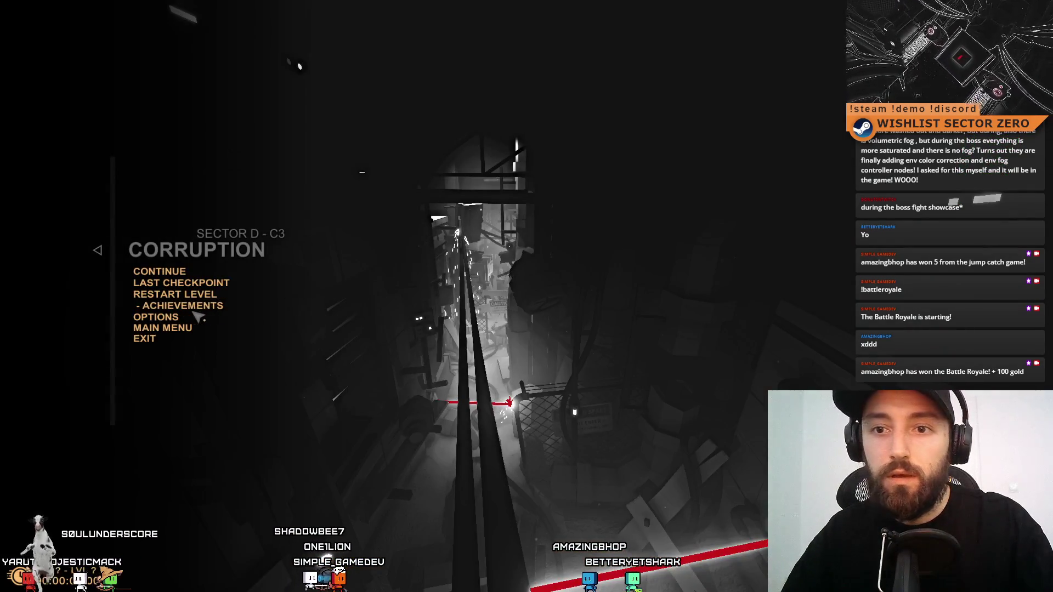
click(194, 314)
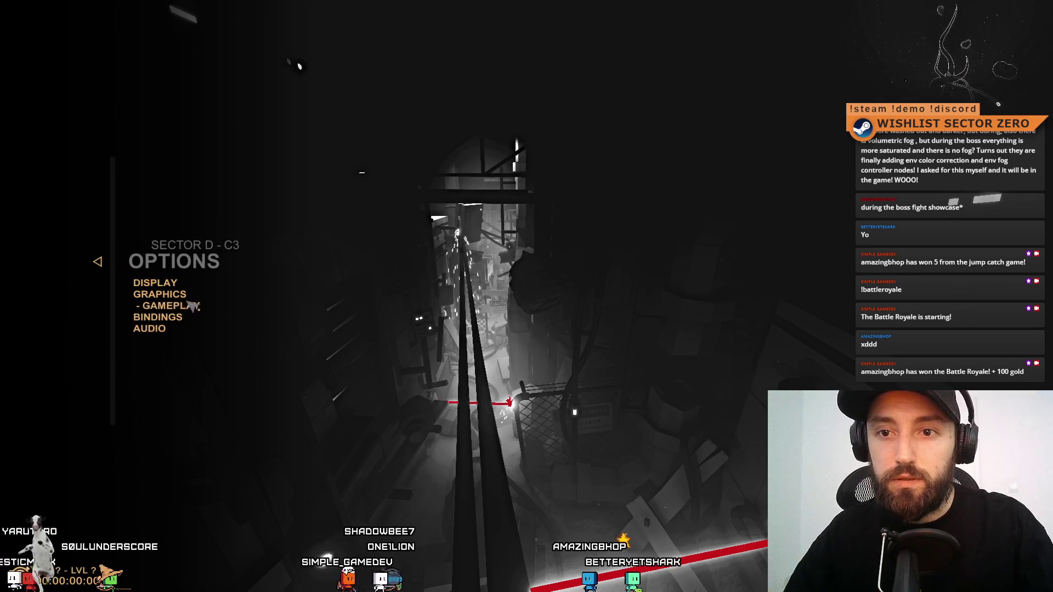
click(196, 307)
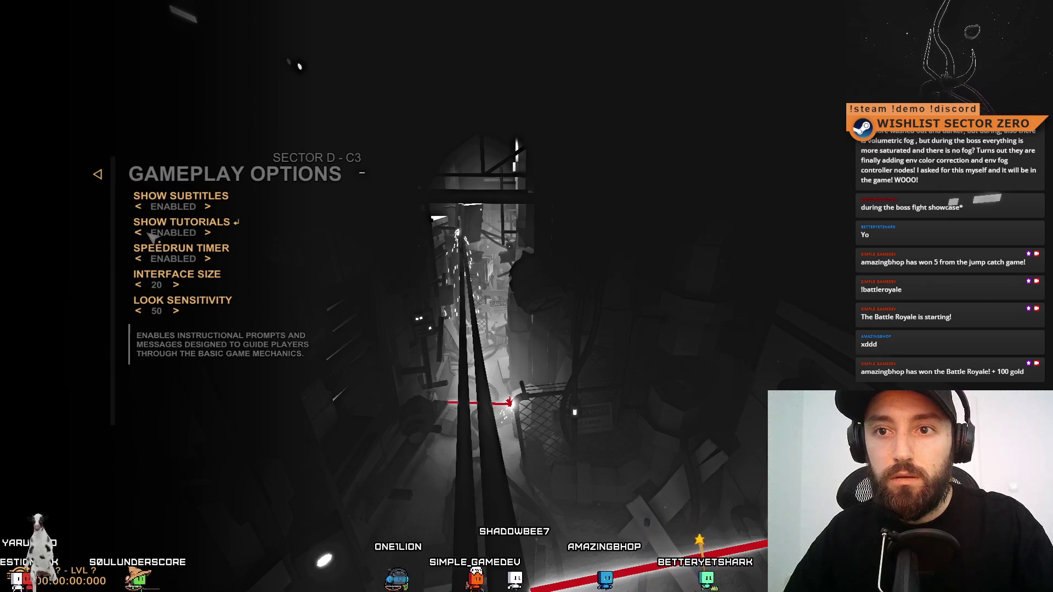
click(208, 259)
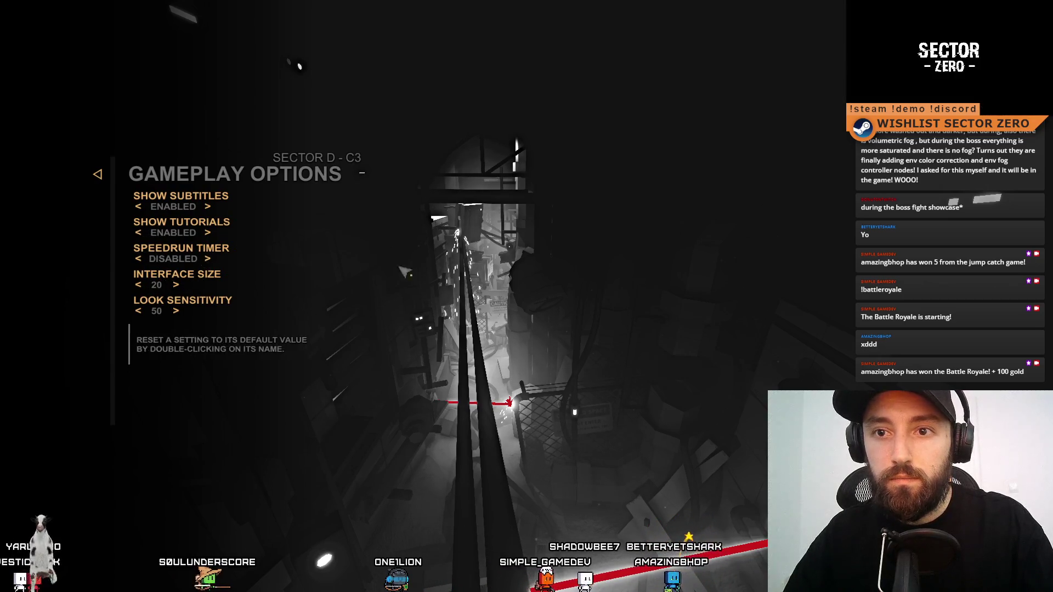
key(Escape)
key(Escape)
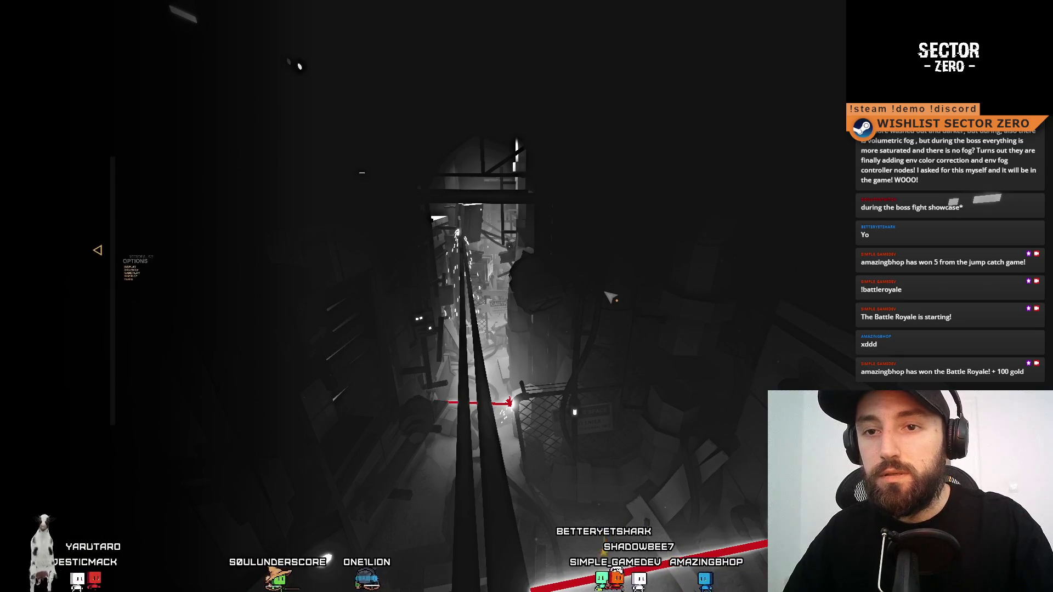
key(Escape)
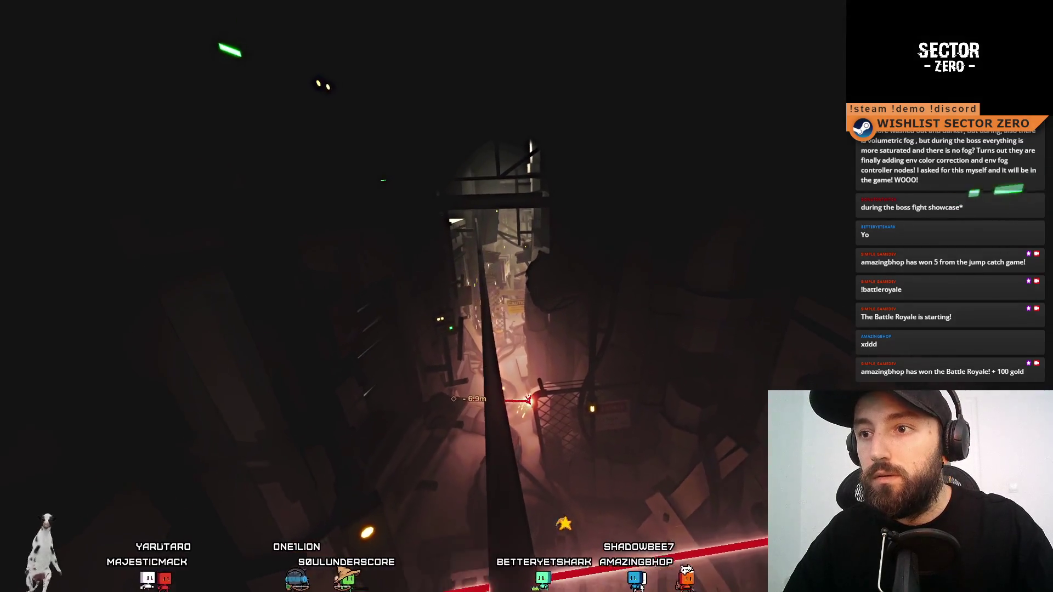
Run SET_AMBIENT_LIGHT TRUE in the in-game console, then bring Discord over the game
key(grave)
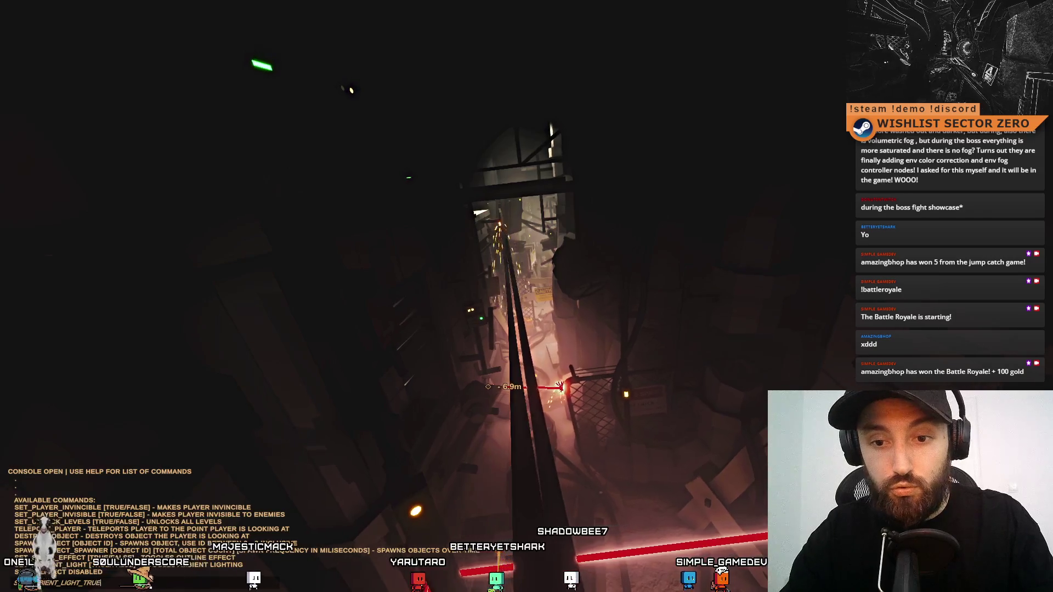
key(Return)
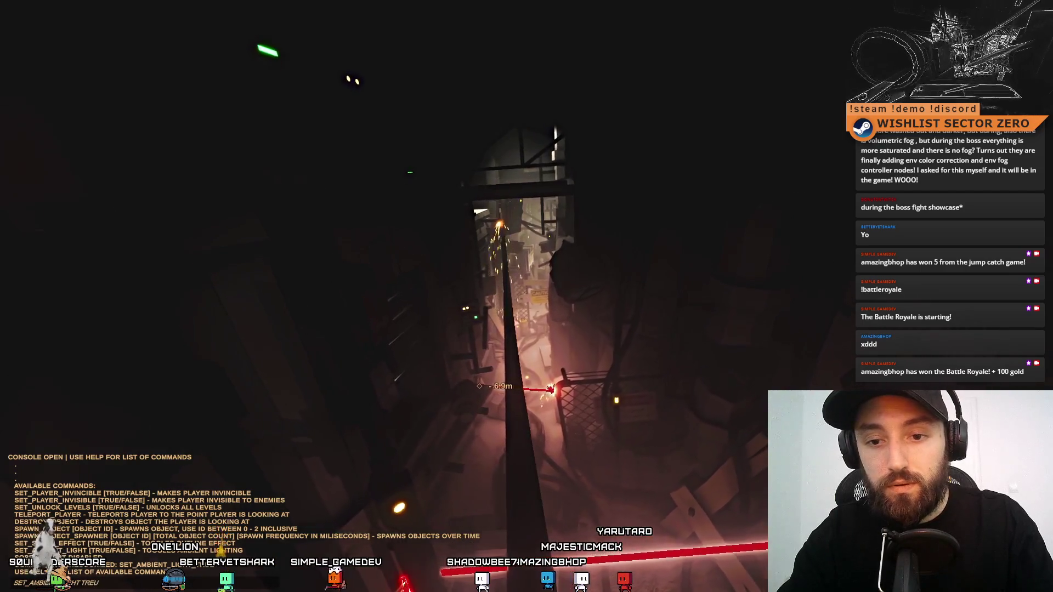
key(Return)
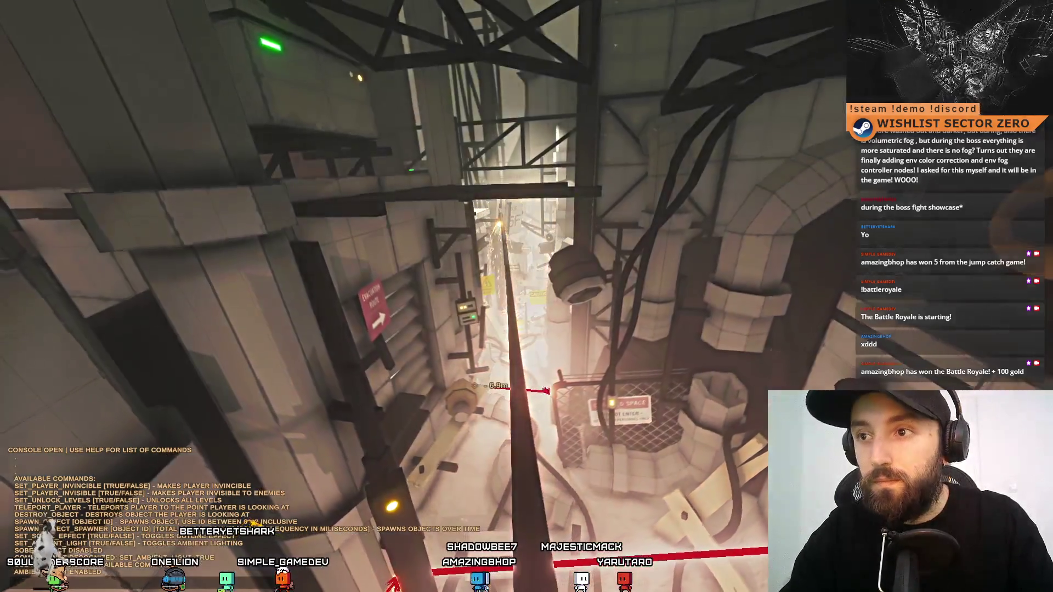
key(grave)
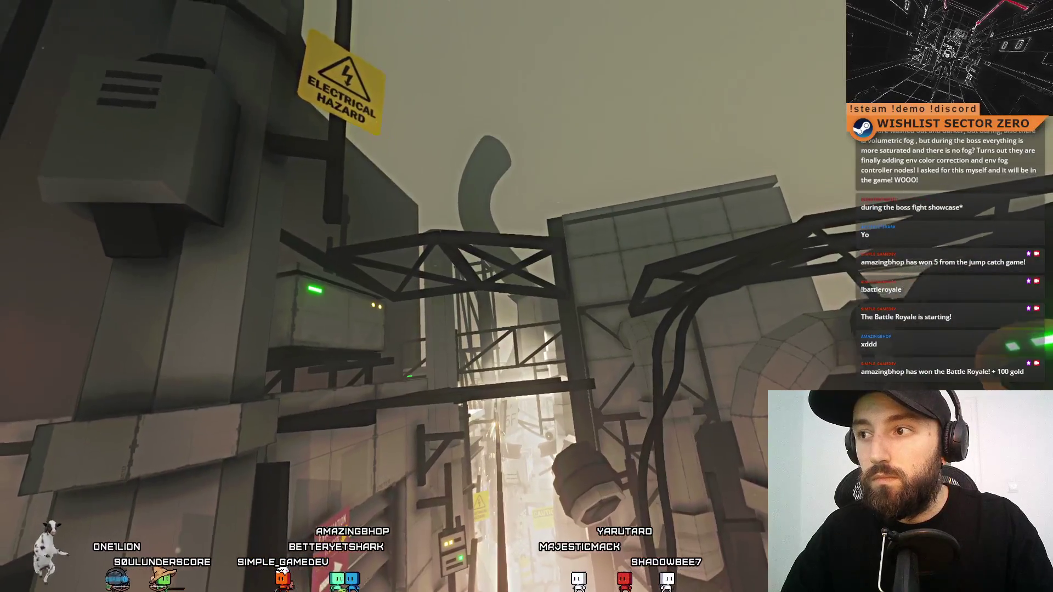
key(grave)
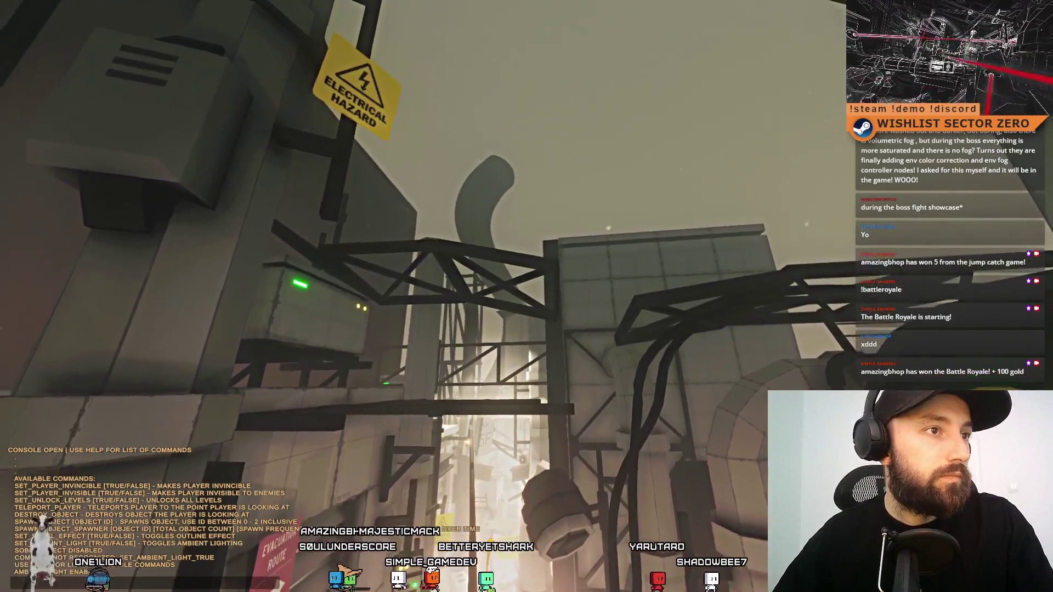
mouse_move(0, 153)
mouse_down()
mouse_move(486, 80)
mouse_move(500, 75)
mouse_move(502, 2)
mouse_up()
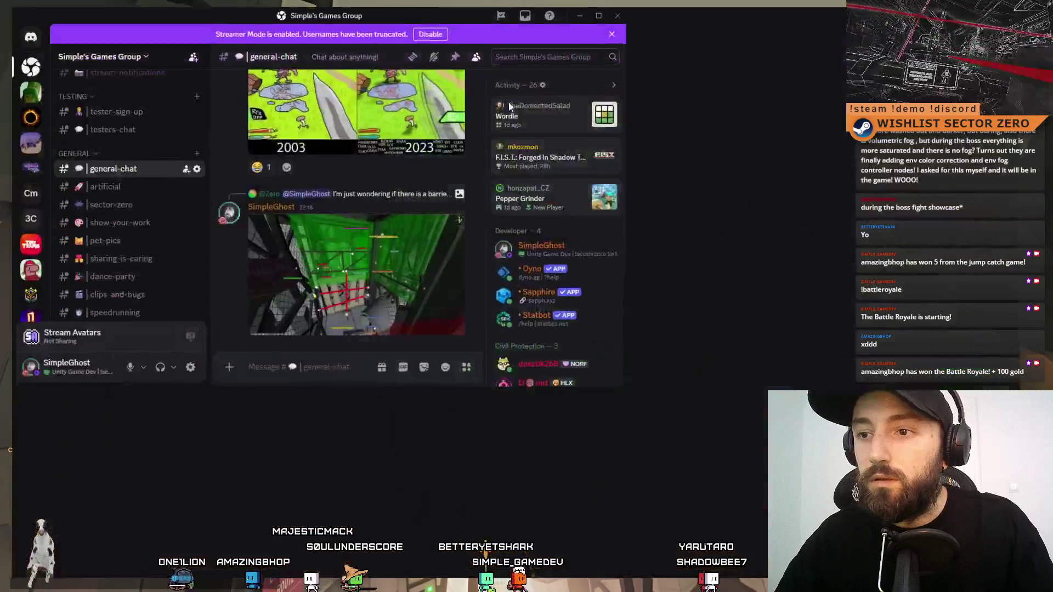
Scroll up the Discord chat and switch to the sector-zero channel
scroll(375, 454, up, 15)
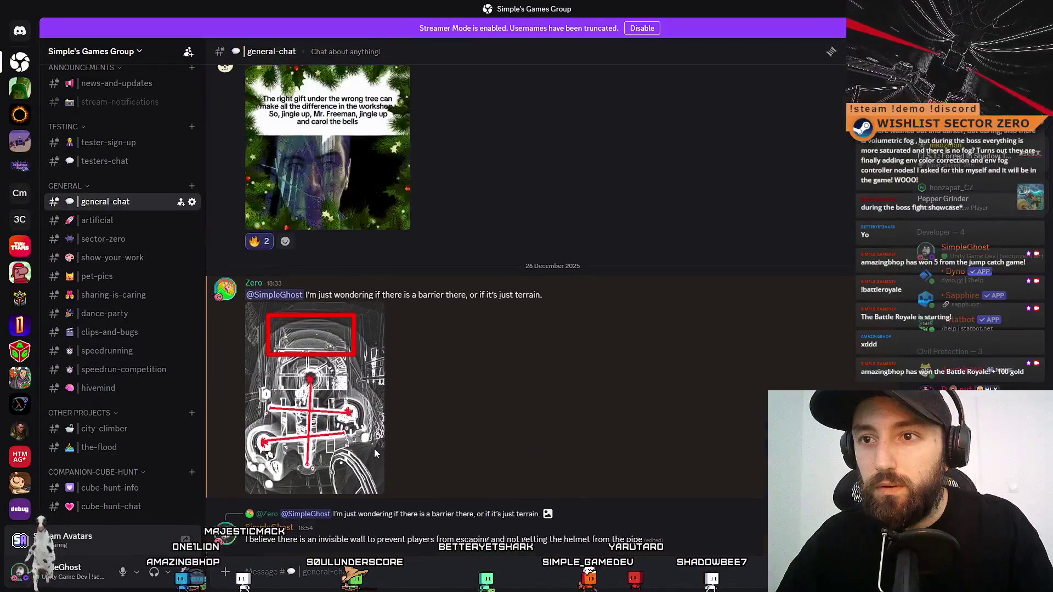
scroll(403, 446, up, 4)
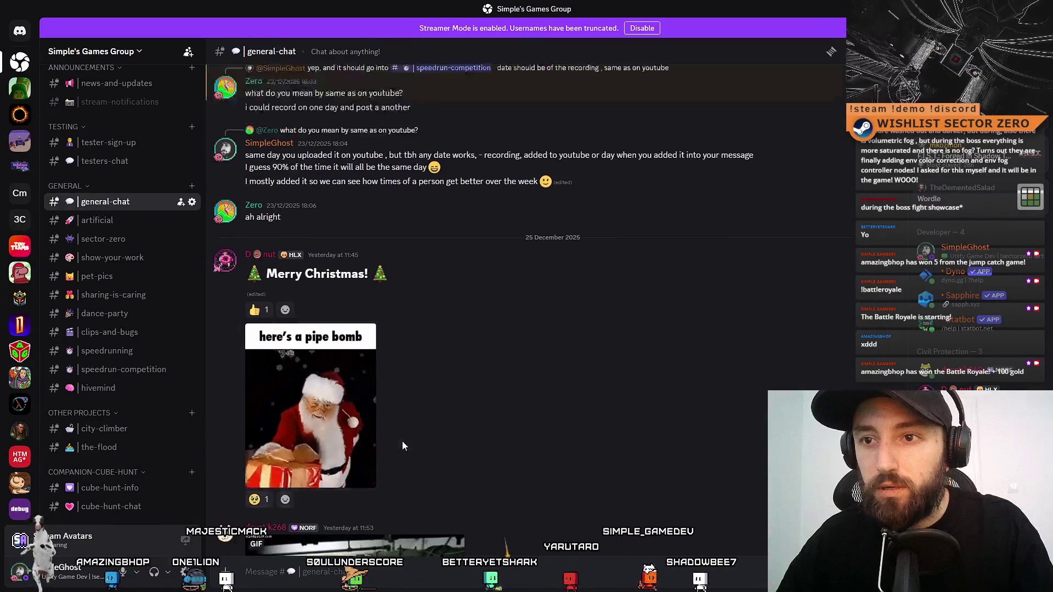
click(131, 244)
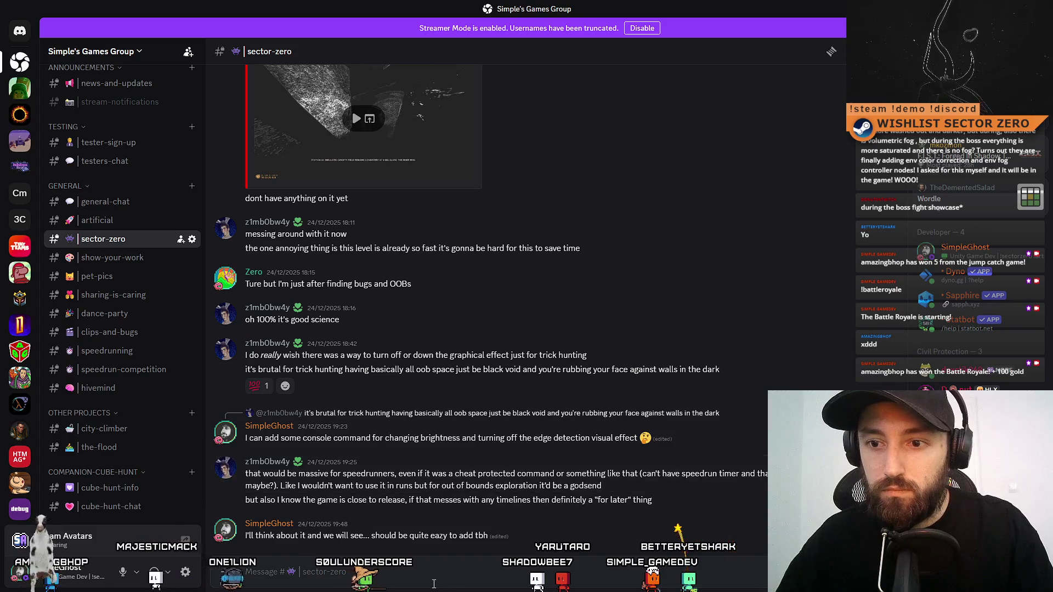
Post a 'Guess what' message mentioning the tester, followed by a game screenshot
text(z1)
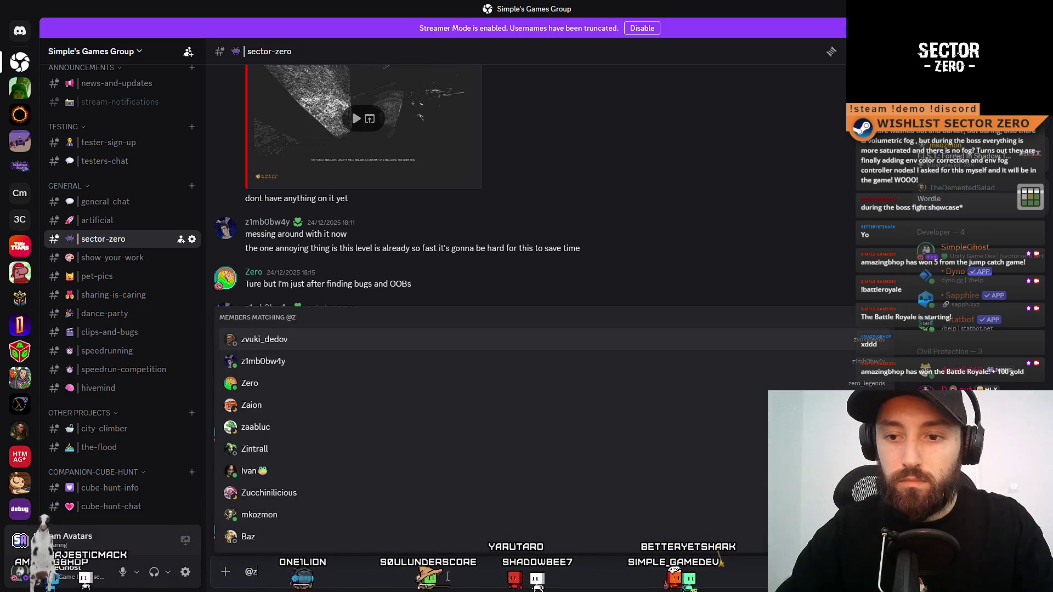
click(359, 411)
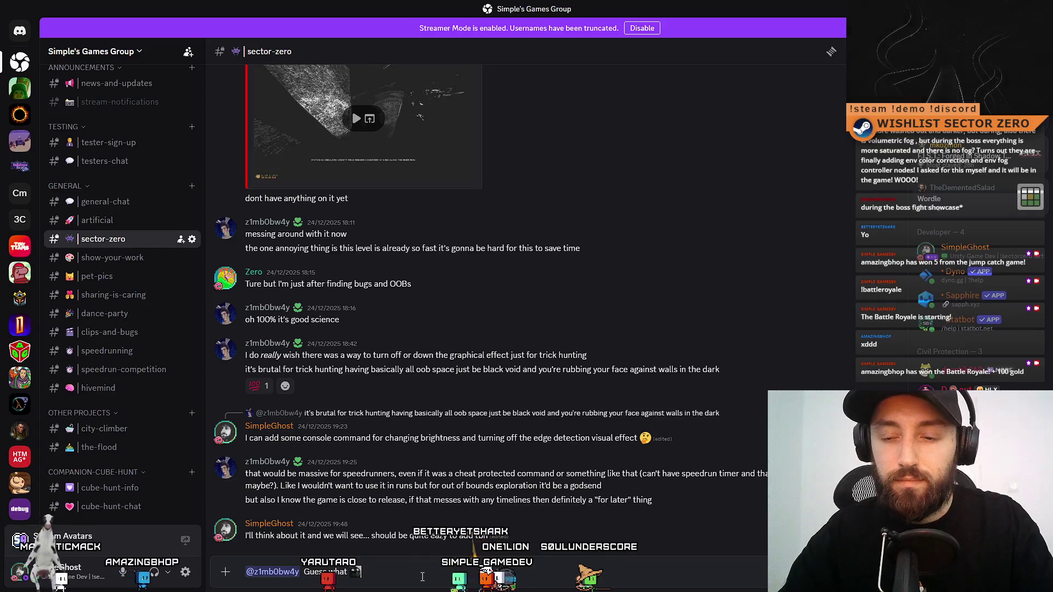
key(Return)
key(ctrl+v)
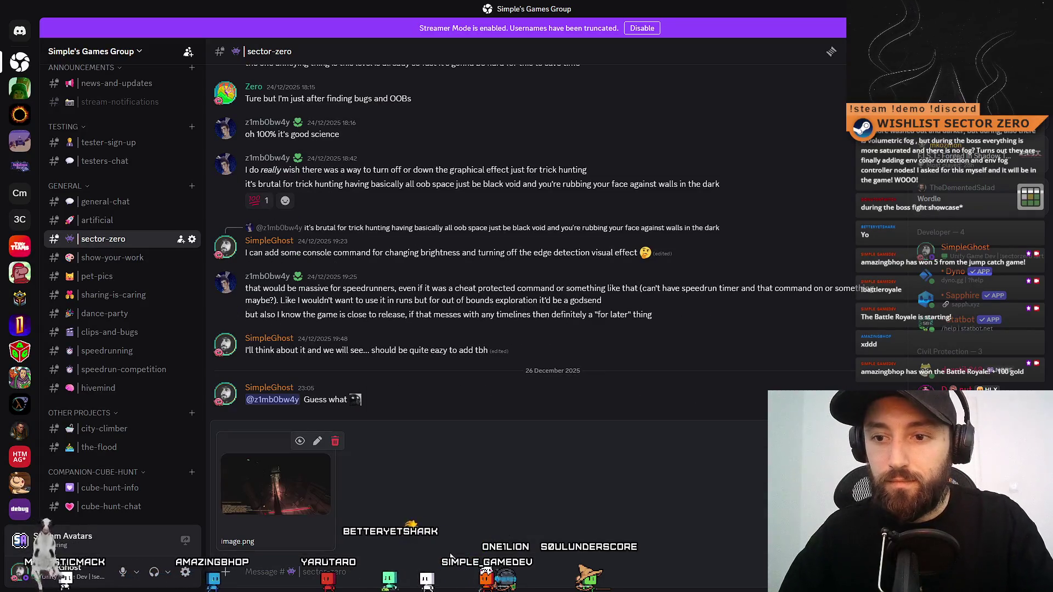
key(Return)
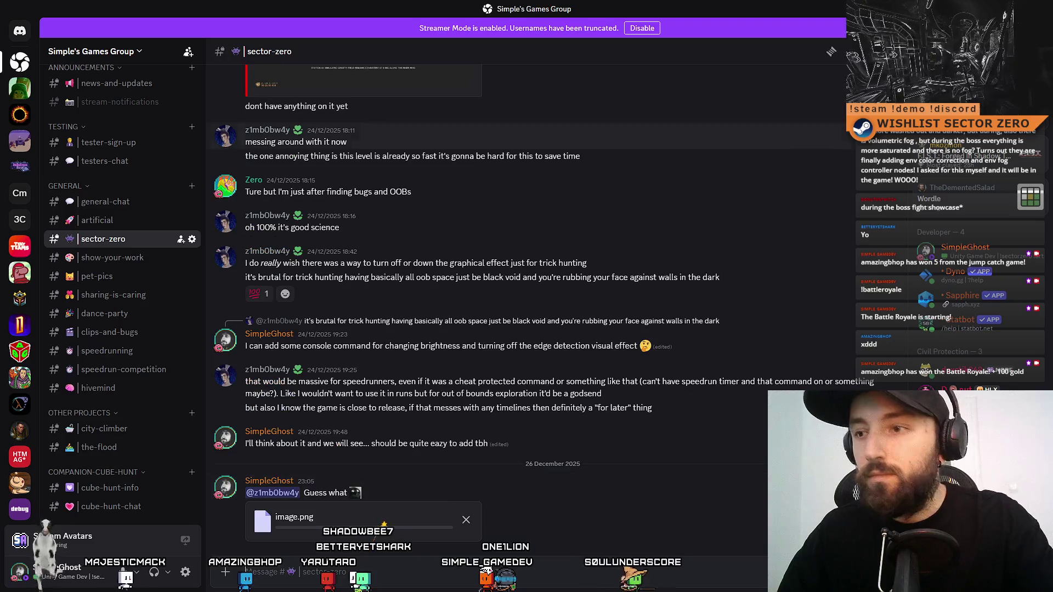
Post a second game screenshot, then view the earlier poster's profile card
key(alt+Tab)
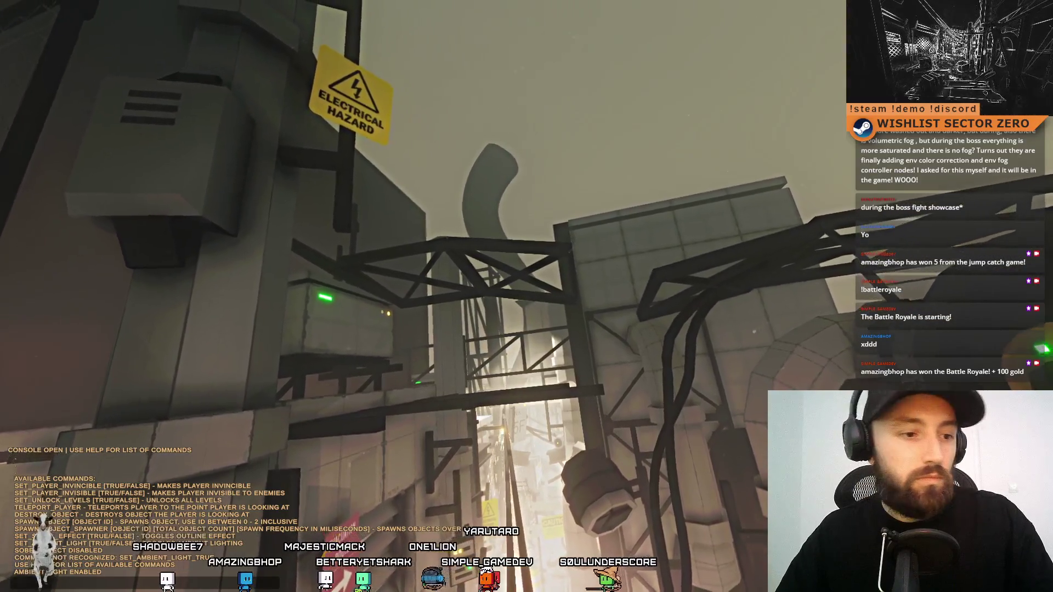
key(alt+Tab)
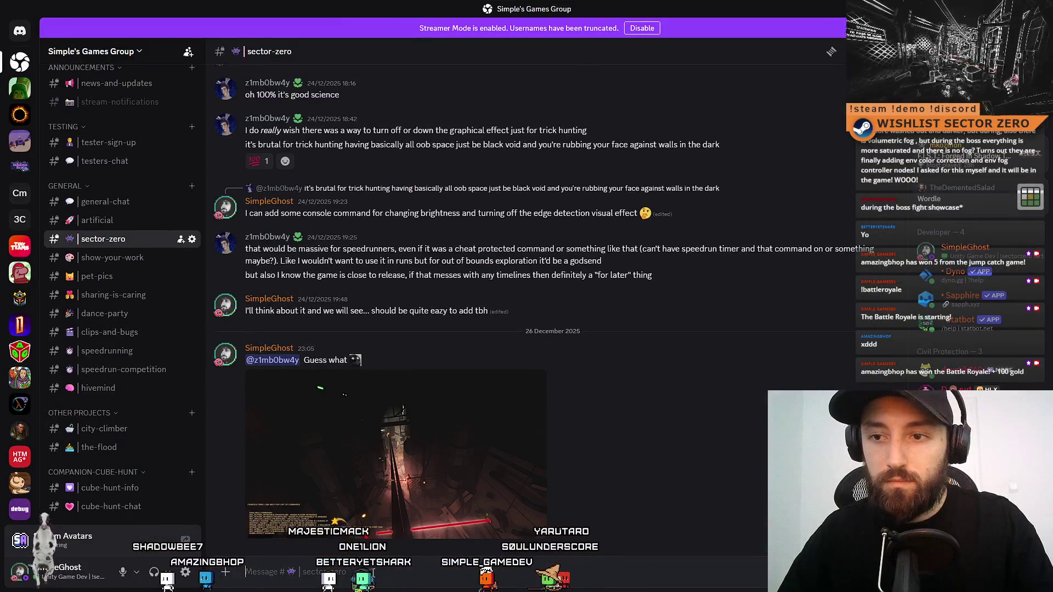
key(ctrl+v)
key(Return)
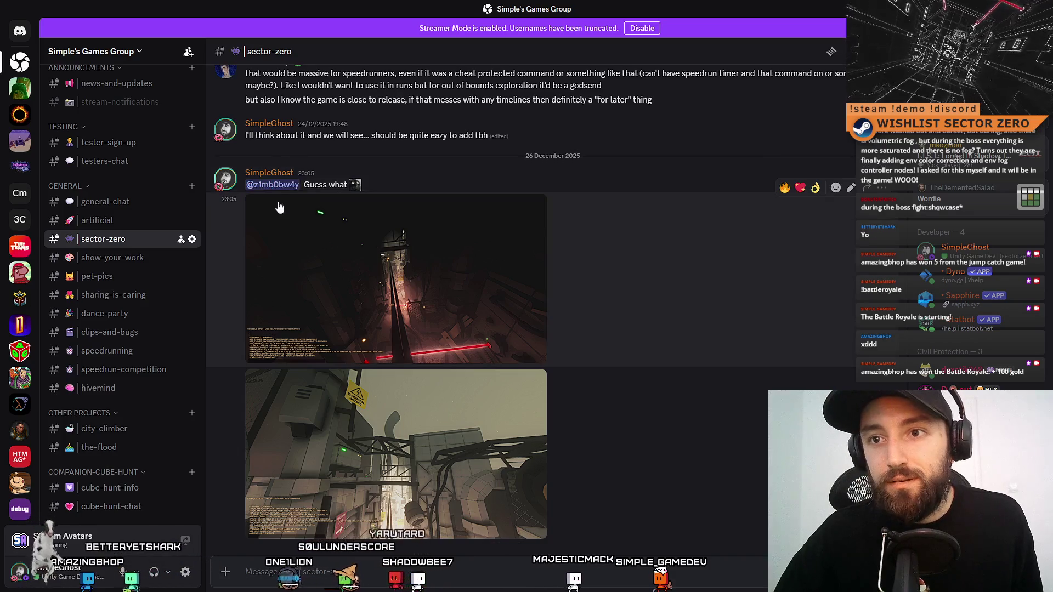
scroll(274, 214, up, 4)
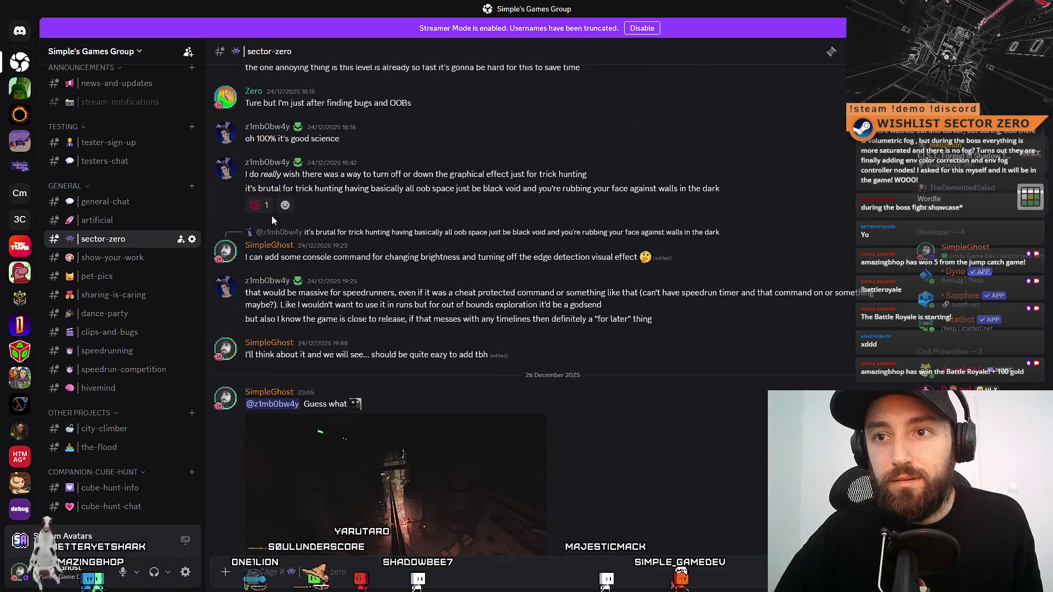
click(229, 290)
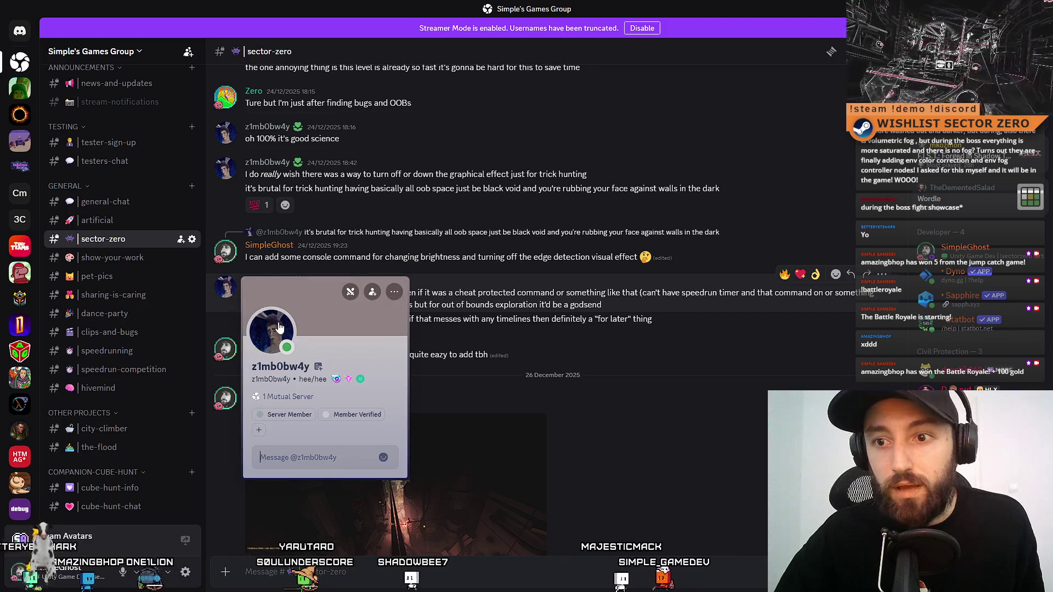
Close the profile card and draft a reply saying it's for training, not actual competition runs
click(690, 423)
scroll(638, 396, down, 4)
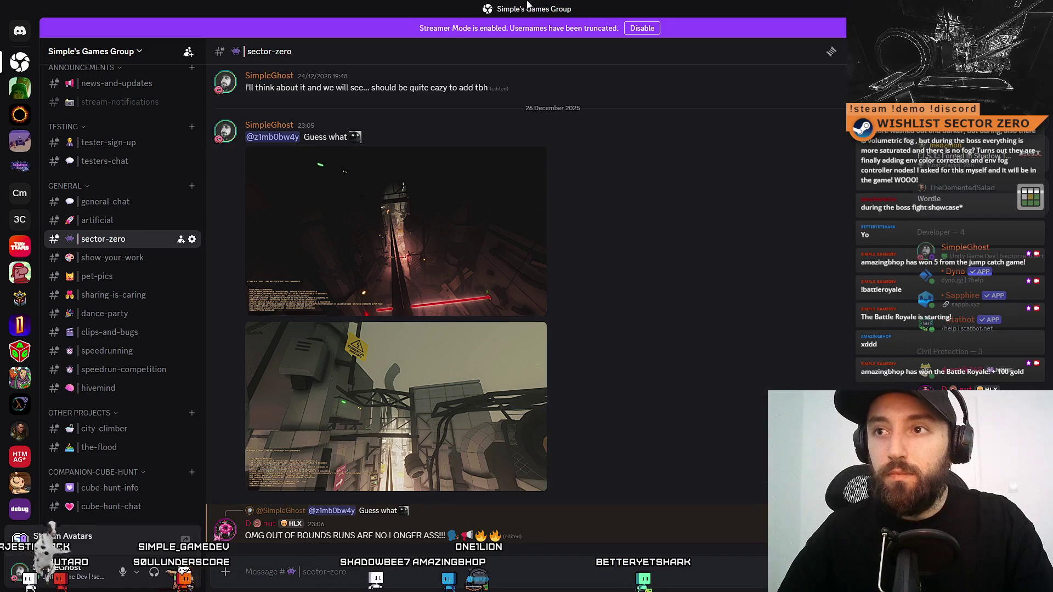
click(396, 572)
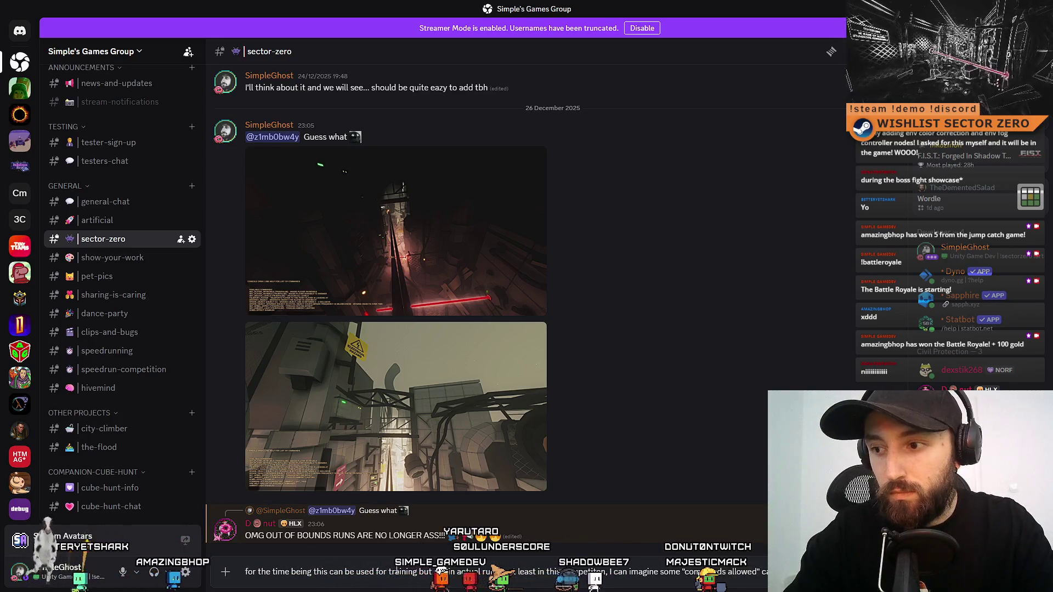
Finish and send the reply mentioning a speedrun.com category, then return to the full-screen game
text(tegory later on speedrun.com :D)
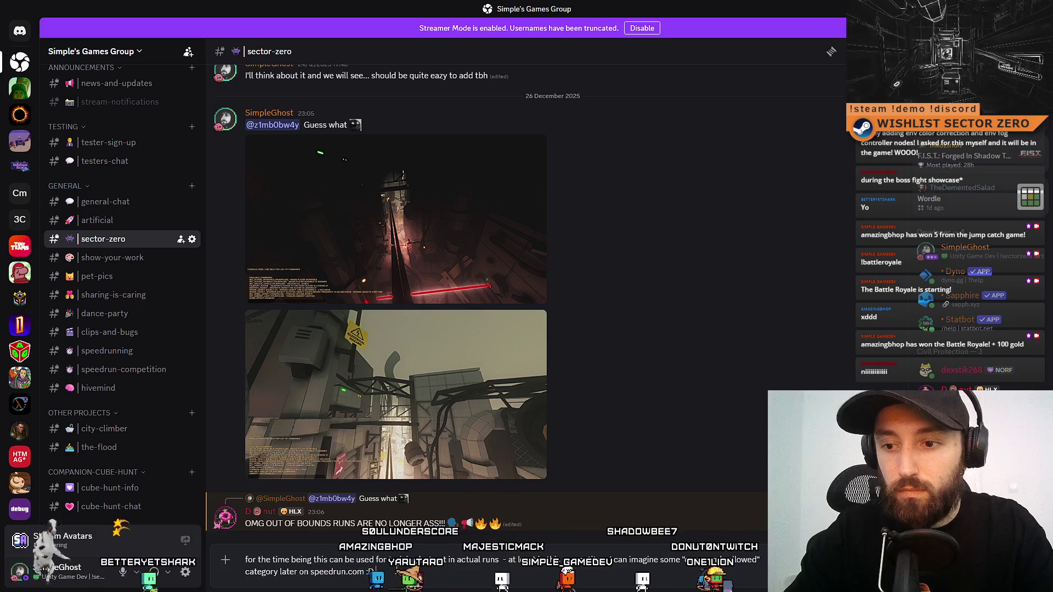
key(Return)
key(alt+Tab)
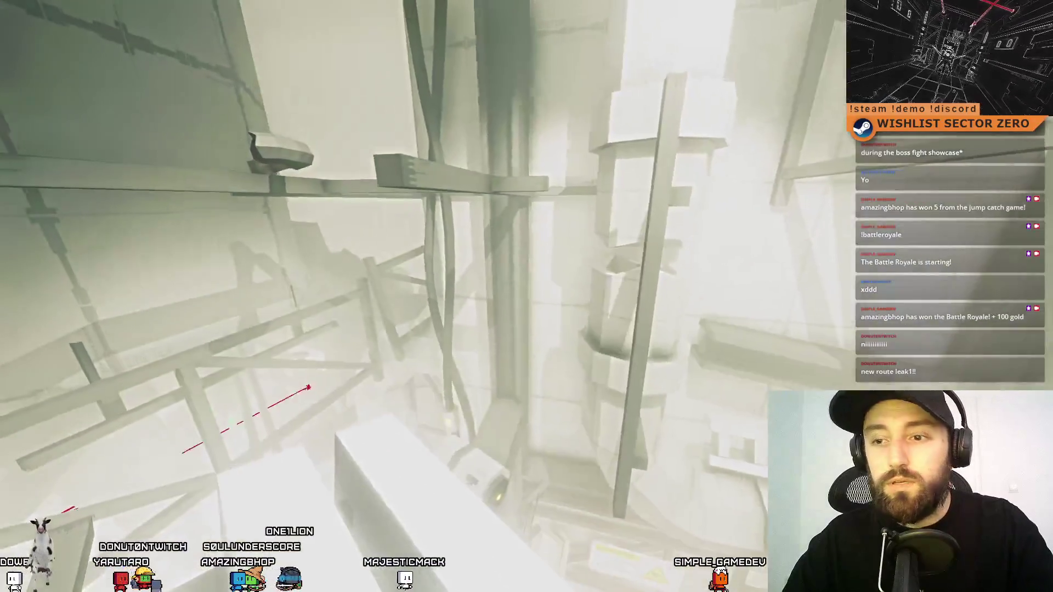
Exit the full-screen game view back to the Unity editor with Play mode still running
key(Escape)
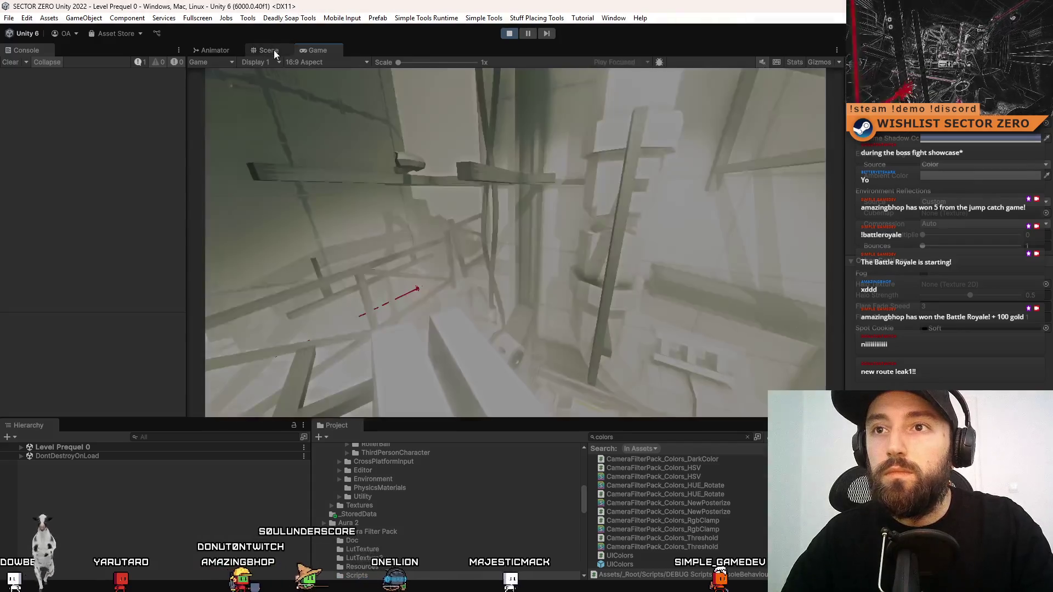
Switch to the Scene view and frame a selected green PlayerBlock volume
click(274, 50)
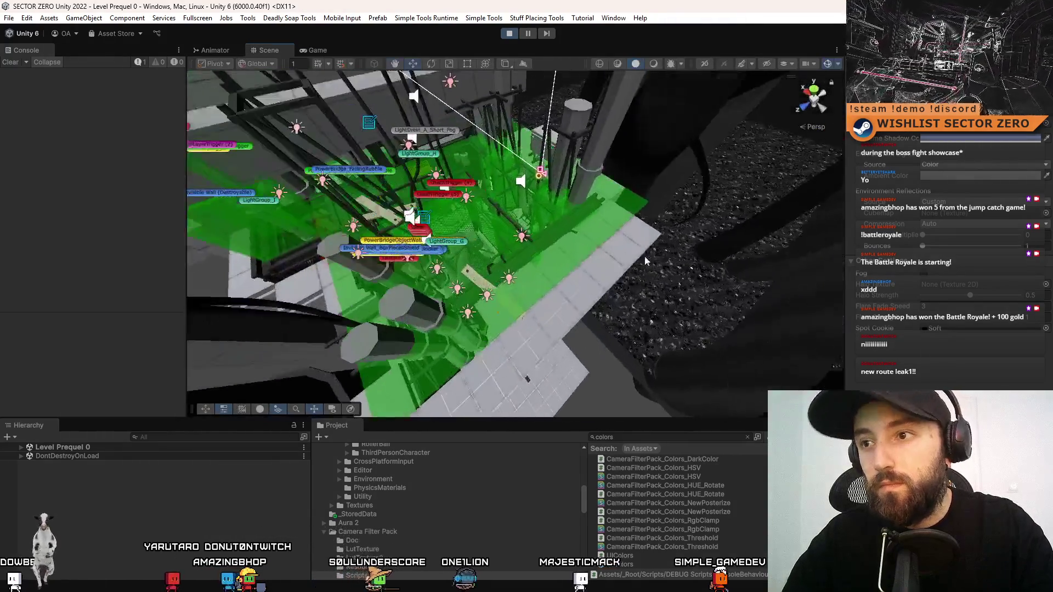
click(575, 242)
key(f)
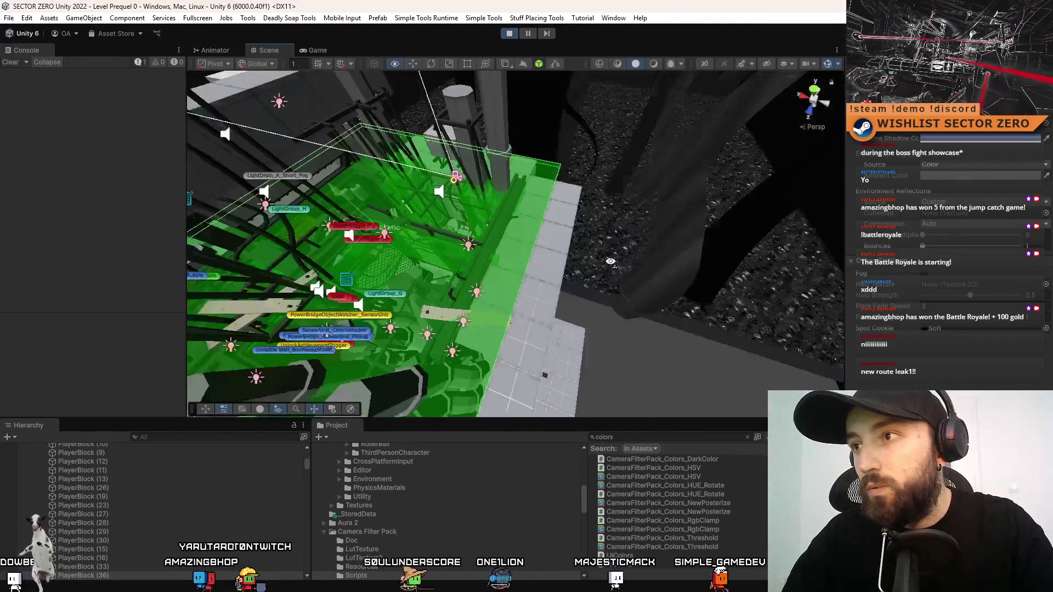
Orbit and fly around the green volumes, wall and tower, then stop play mode
mouse_move(406, 214)
mouse_down()
mouse_move(485, 196)
mouse_move(546, 129)
mouse_move(535, 213)
mouse_move(645, 220)
mouse_move(497, 218)
mouse_move(546, 224)
mouse_move(451, 208)
mouse_move(656, 219)
mouse_move(591, 313)
mouse_move(640, 304)
mouse_move(505, 288)
mouse_move(598, 126)
mouse_move(621, 112)
mouse_move(605, 113)
mouse_move(493, 269)
mouse_move(330, 268)
mouse_move(277, 196)
mouse_move(289, 201)
mouse_up()
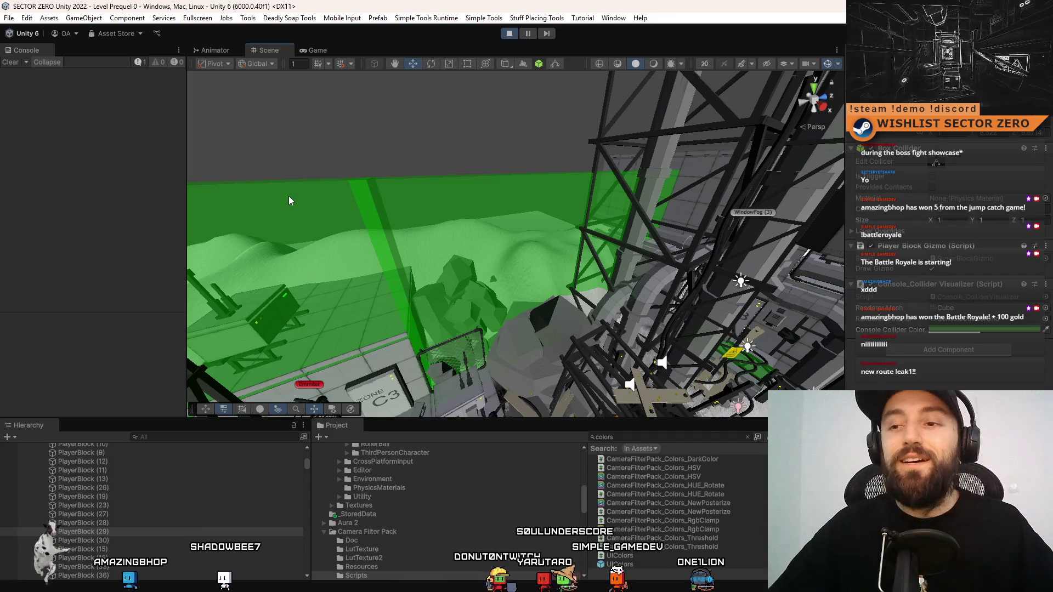
mouse_move(441, 199)
mouse_down()
mouse_move(7, 200)
mouse_move(203, 178)
mouse_move(428, 246)
mouse_move(654, 337)
mouse_move(512, 350)
mouse_move(442, 268)
mouse_move(739, 117)
mouse_move(791, 125)
mouse_up()
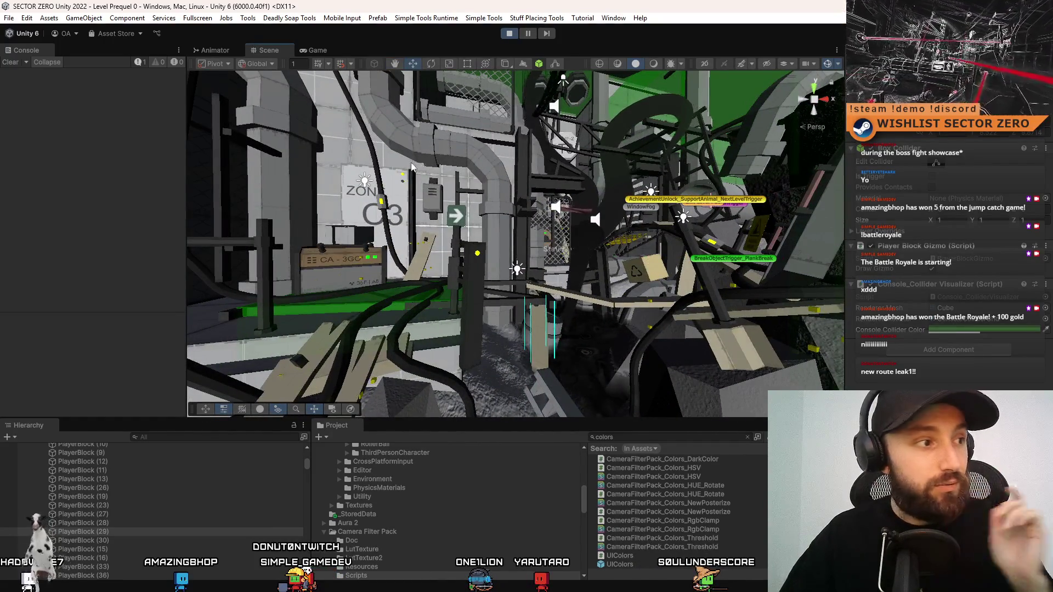
mouse_move(474, 198)
mouse_down()
mouse_move(724, 273)
mouse_move(713, 272)
mouse_up()
drag(483, 251, 724, 160)
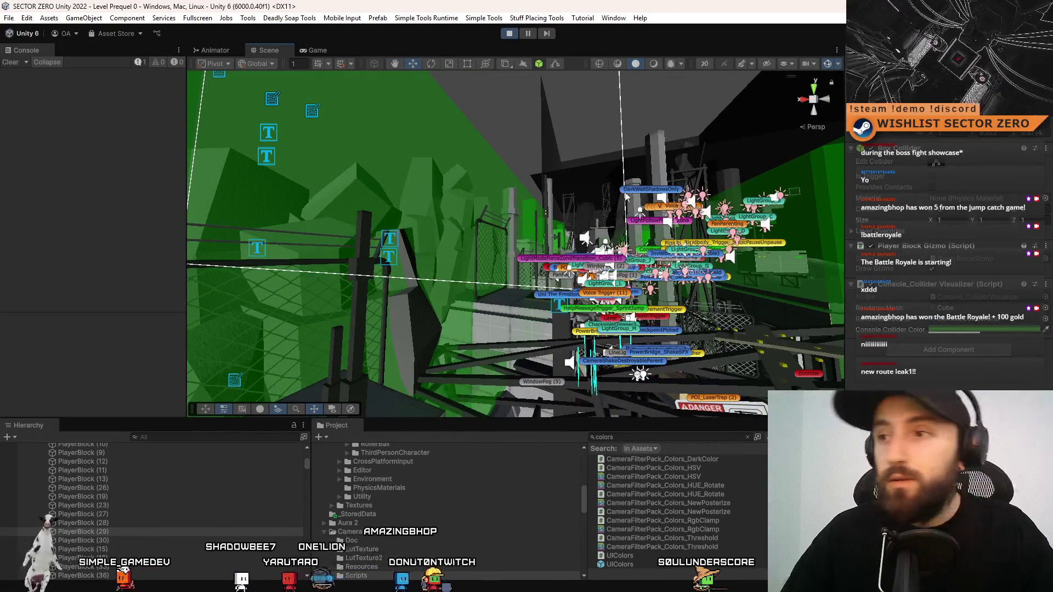
mouse_move(638, 213)
mouse_down()
mouse_move(691, 278)
mouse_move(738, 205)
mouse_move(855, 318)
mouse_move(923, 356)
mouse_move(602, 282)
mouse_move(739, 252)
mouse_move(702, 220)
mouse_up()
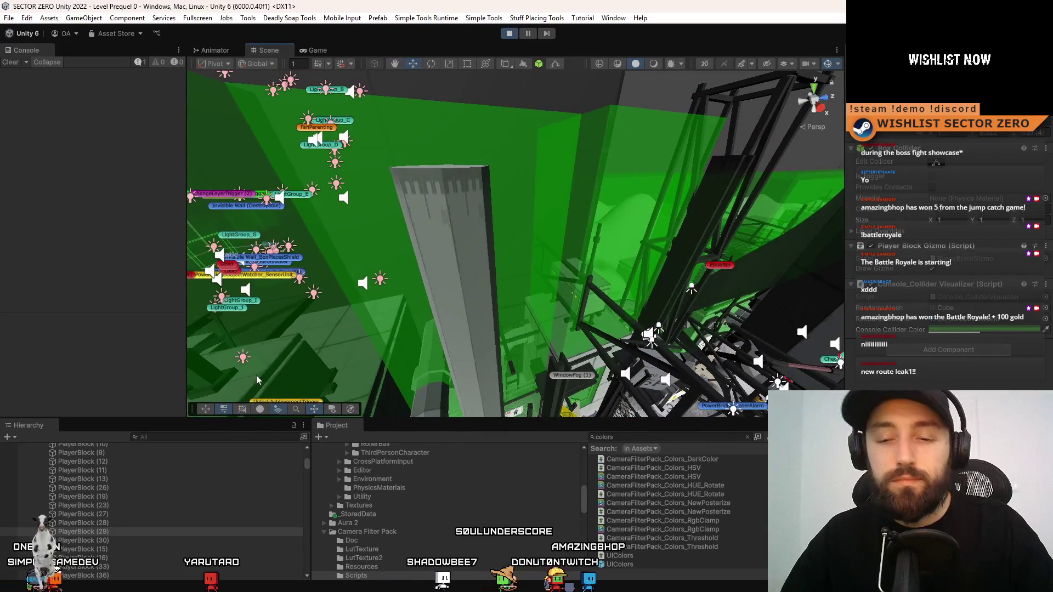
scroll(248, 495, up, 5)
scroll(244, 492, down, 5)
mouse_move(615, 230)
mouse_down()
mouse_move(636, 164)
mouse_move(616, 183)
mouse_move(594, 128)
mouse_move(585, 301)
mouse_move(546, 236)
mouse_move(507, 232)
mouse_move(534, 221)
mouse_move(547, 35)
mouse_up()
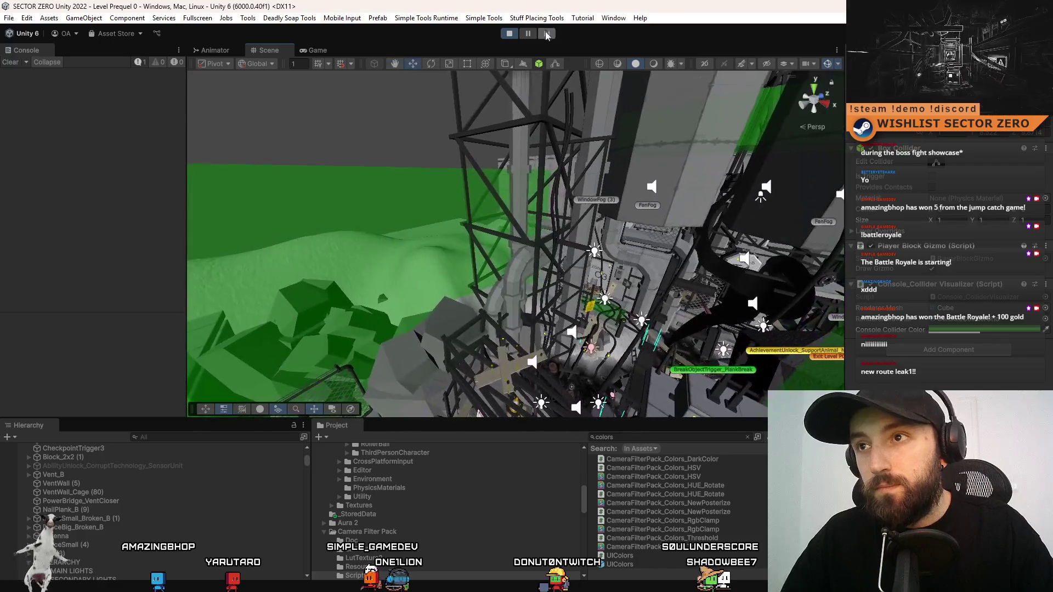
click(515, 34)
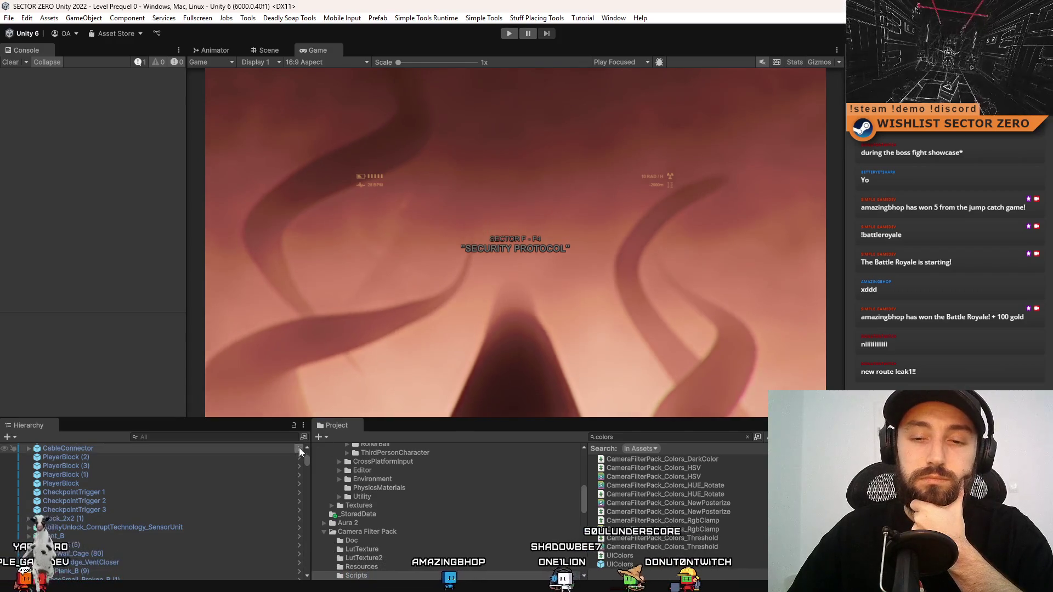
drag(309, 463, 316, 441)
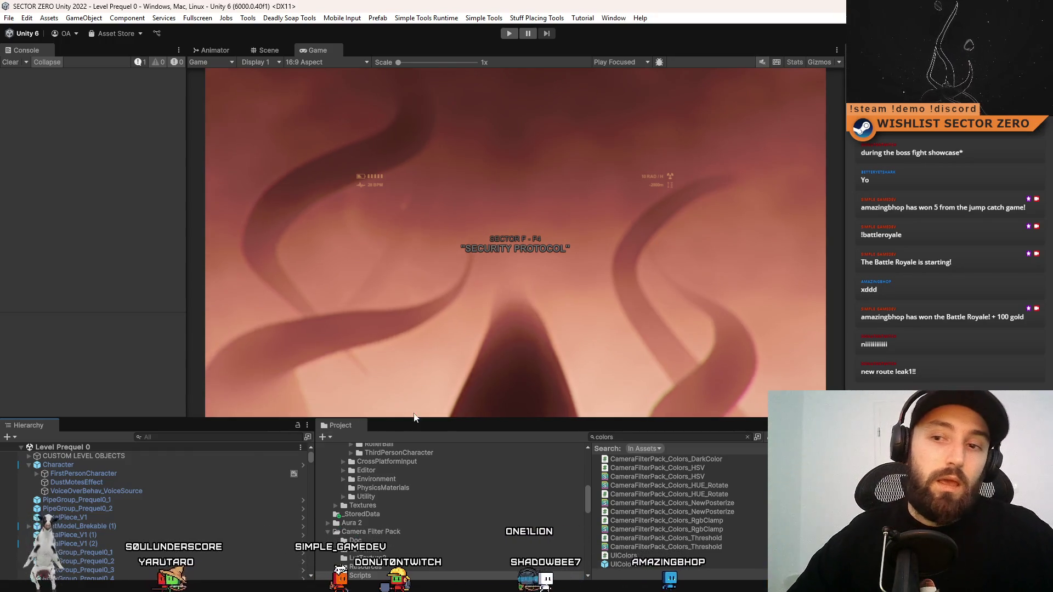
scroll(680, 510, up, 5)
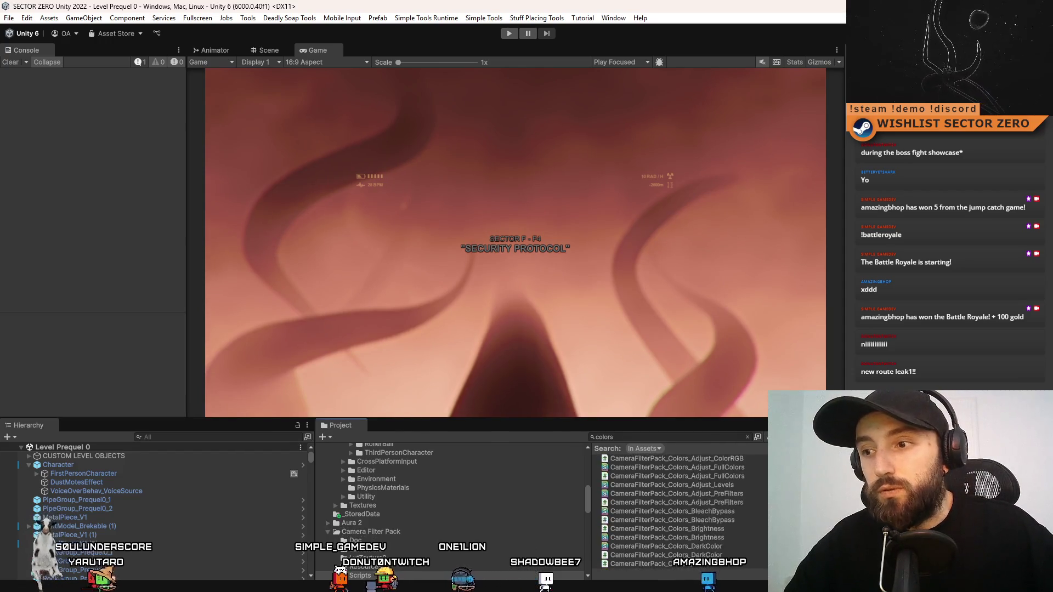
scroll(680, 510, down, 4)
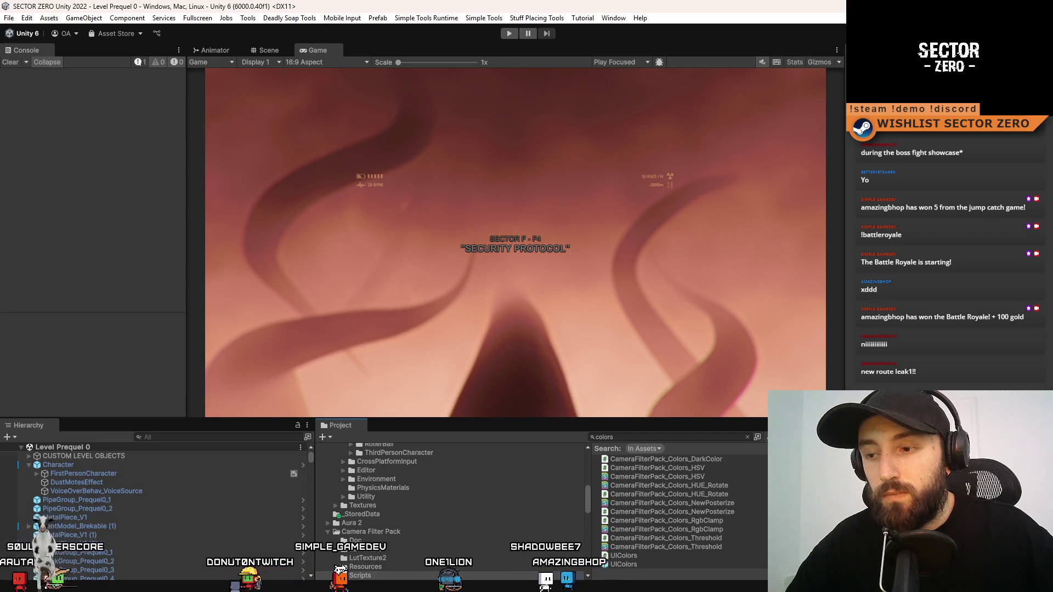
scroll(680, 512, up, 5)
scroll(680, 512, down, 4)
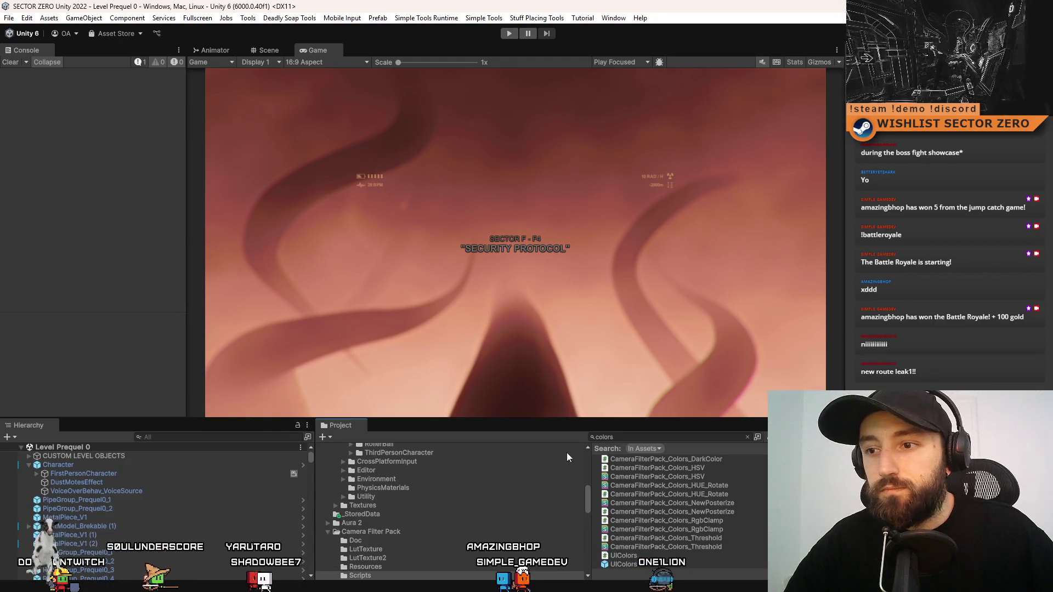
click(646, 437)
text(init)
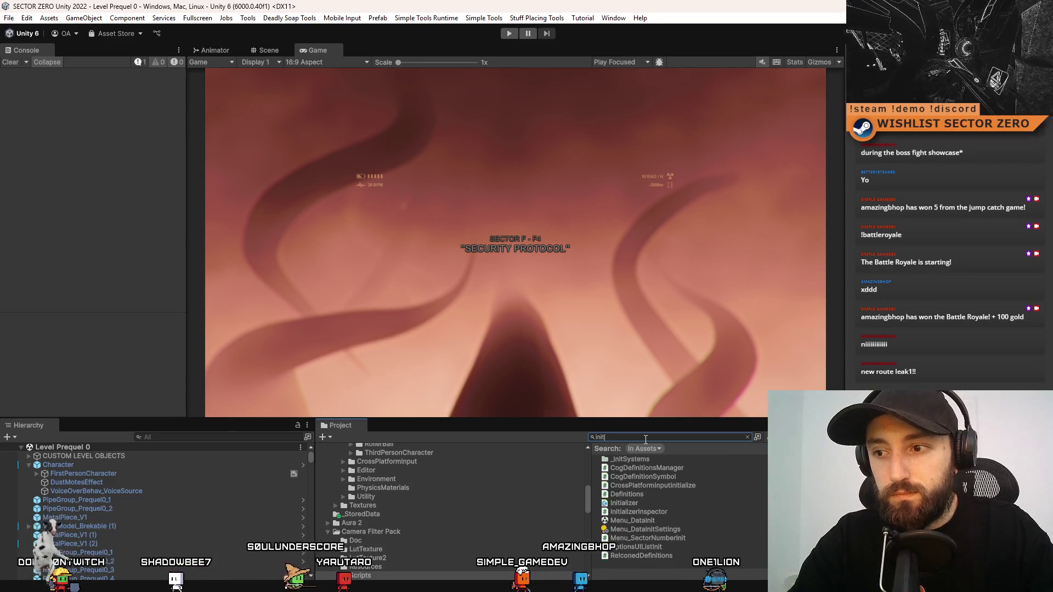
Open the _Root Scripts folder and search the project assets for 'visua'
scroll(446, 494, up, 6)
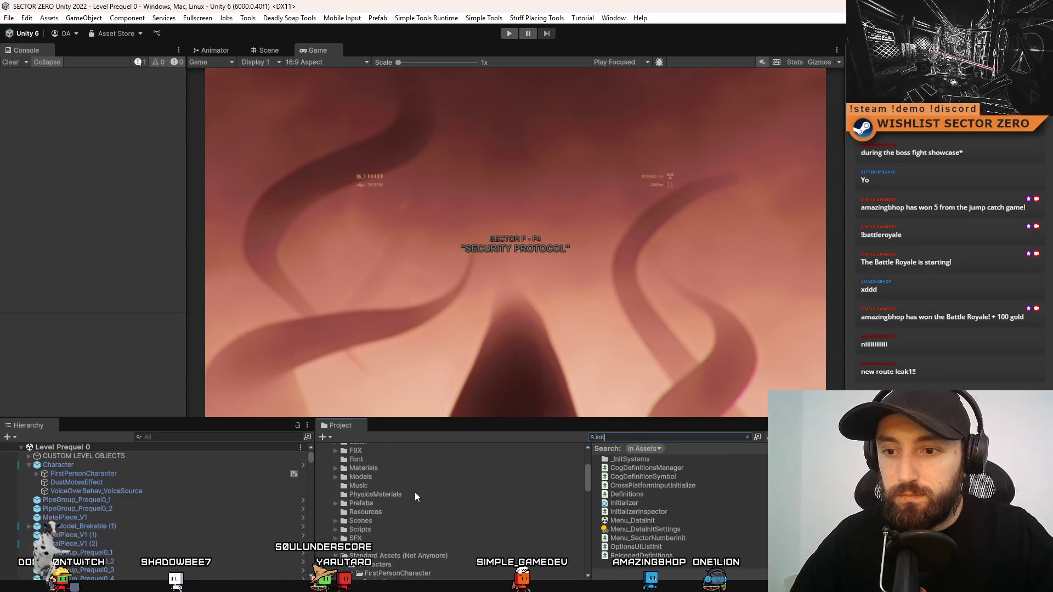
click(403, 497)
scroll(701, 493, down, 10)
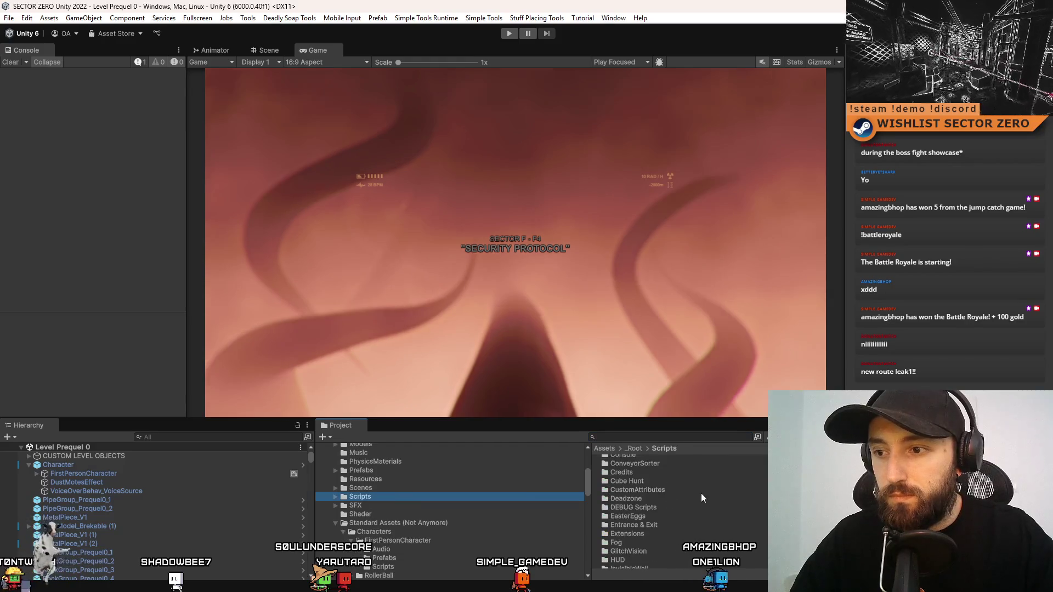
scroll(701, 492, down, 10)
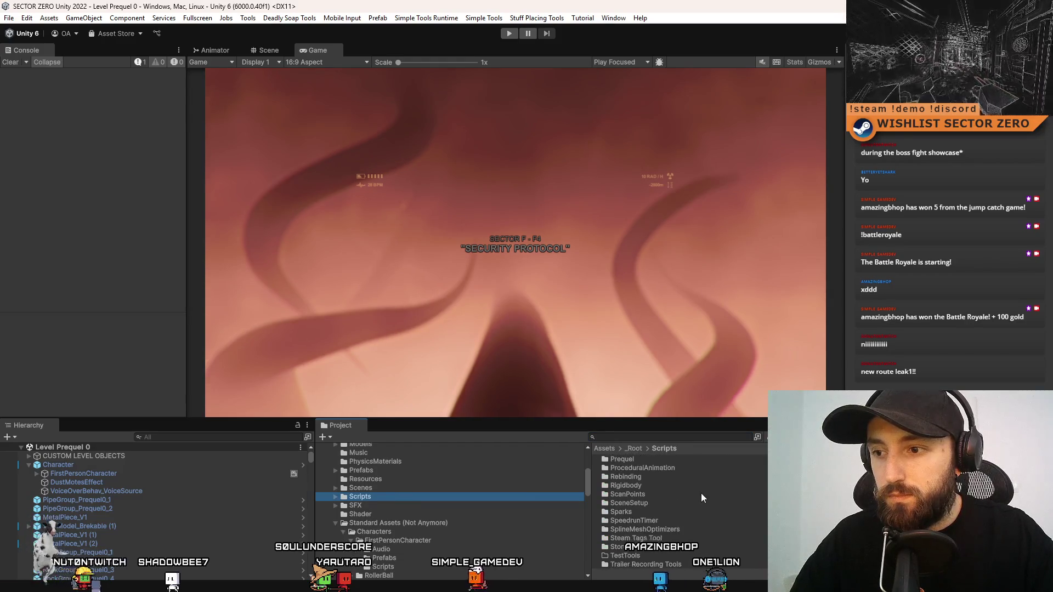
scroll(701, 493, down, 10)
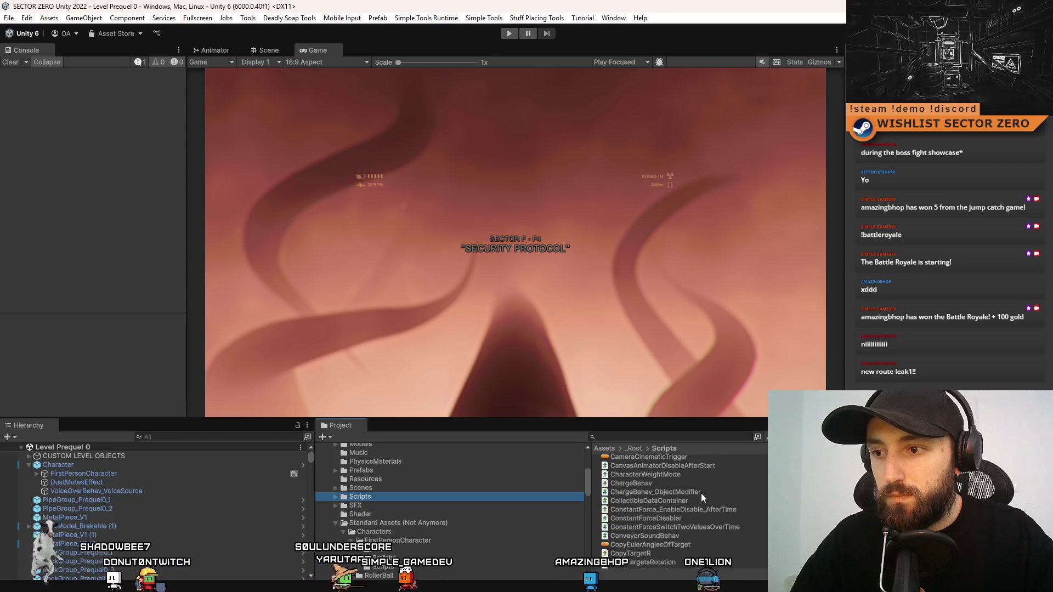
scroll(667, 510, up, 20)
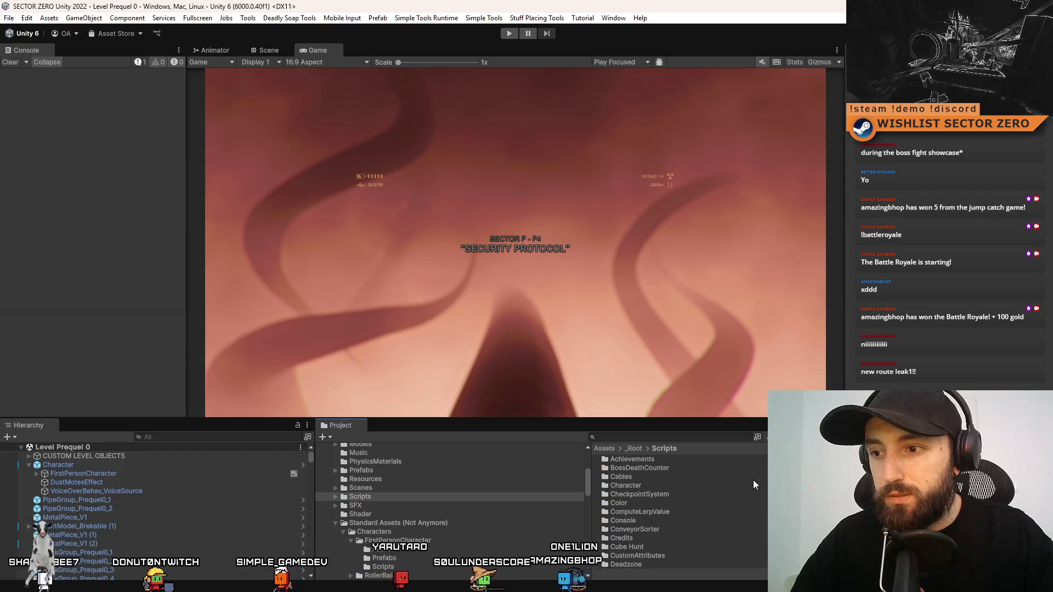
ctrl+scroll(737, 482, up, 2)
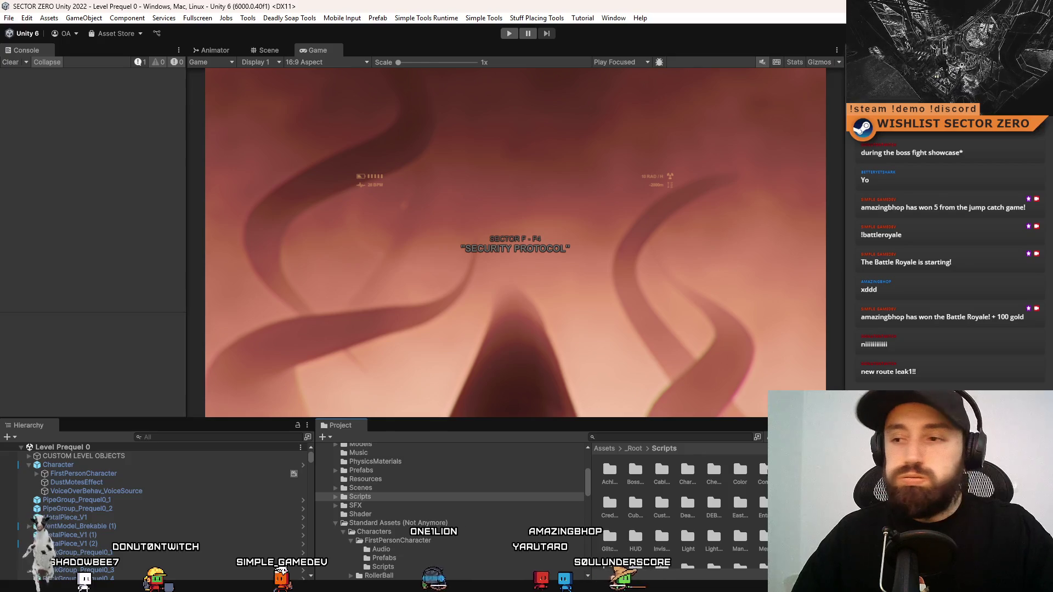
text(visualizer)
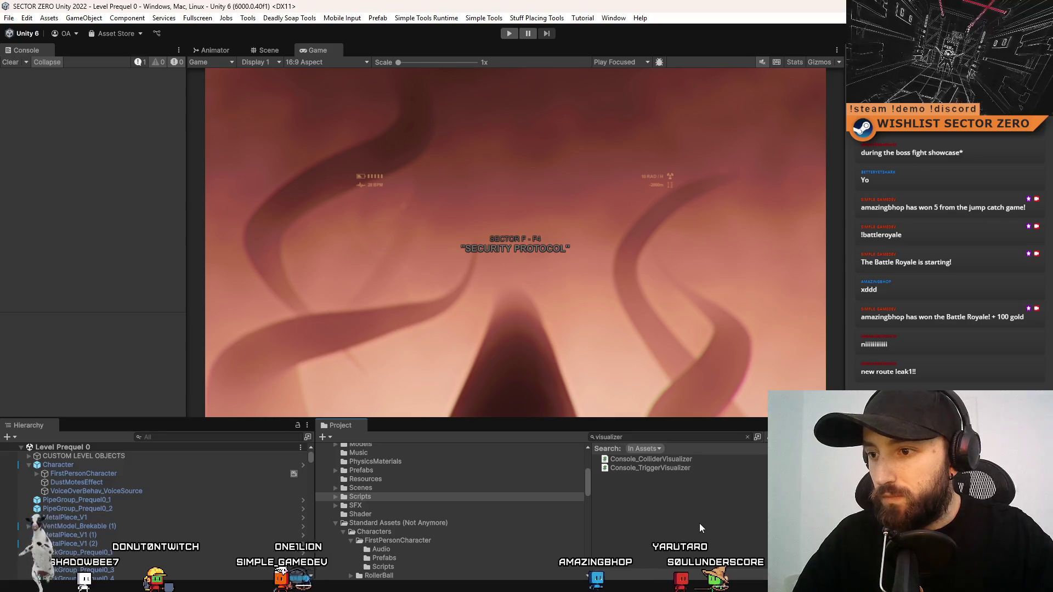
Compare Console_ColliderVisualizer and Console_TriggerVisualizer in the Inspector, ending on the collider one
click(719, 462)
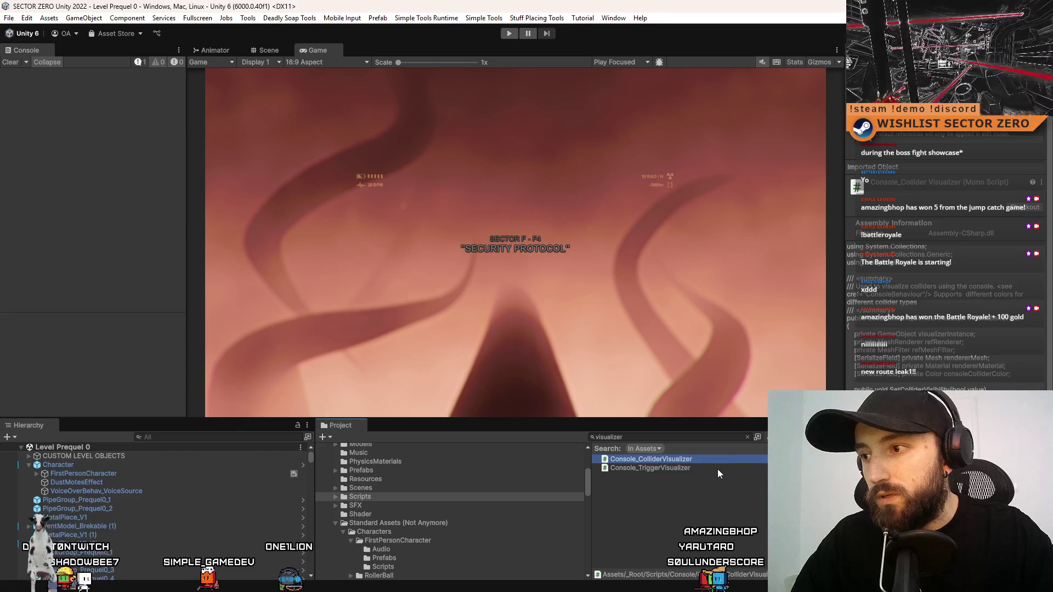
click(718, 469)
click(731, 458)
click(715, 470)
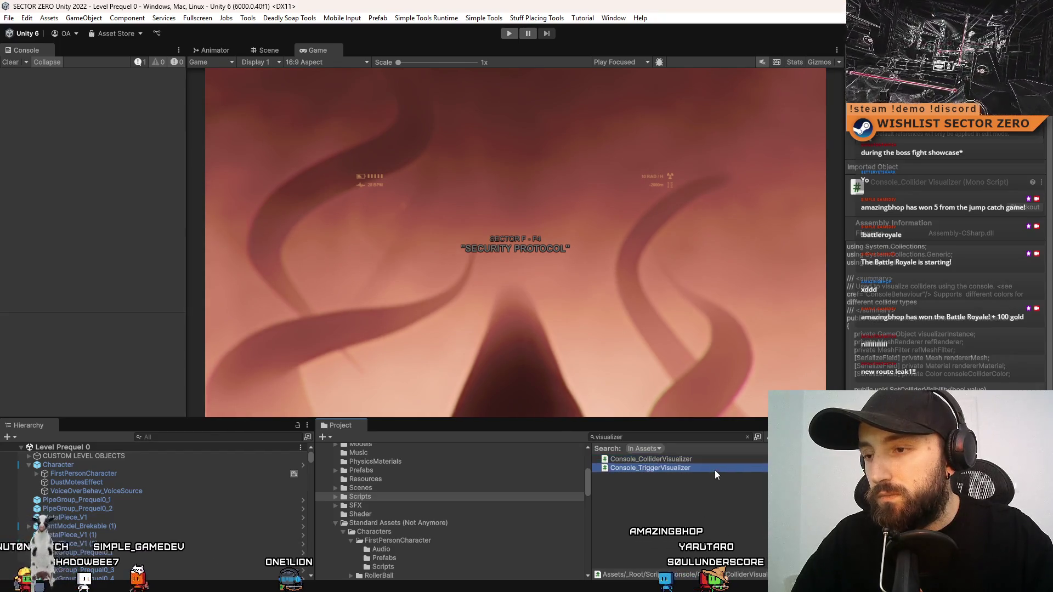
click(731, 459)
click(723, 467)
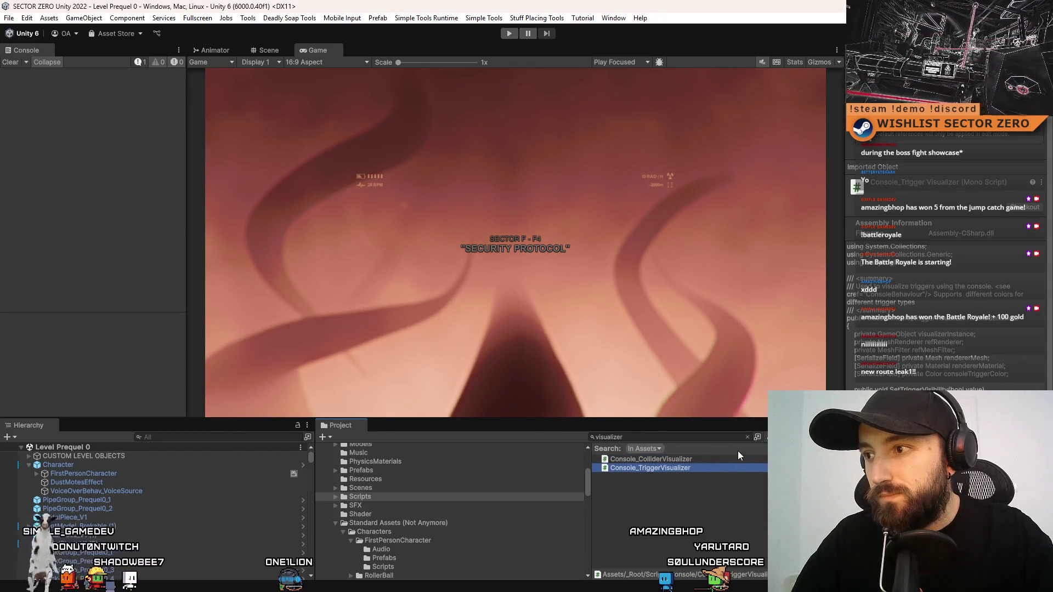
click(716, 458)
click(700, 470)
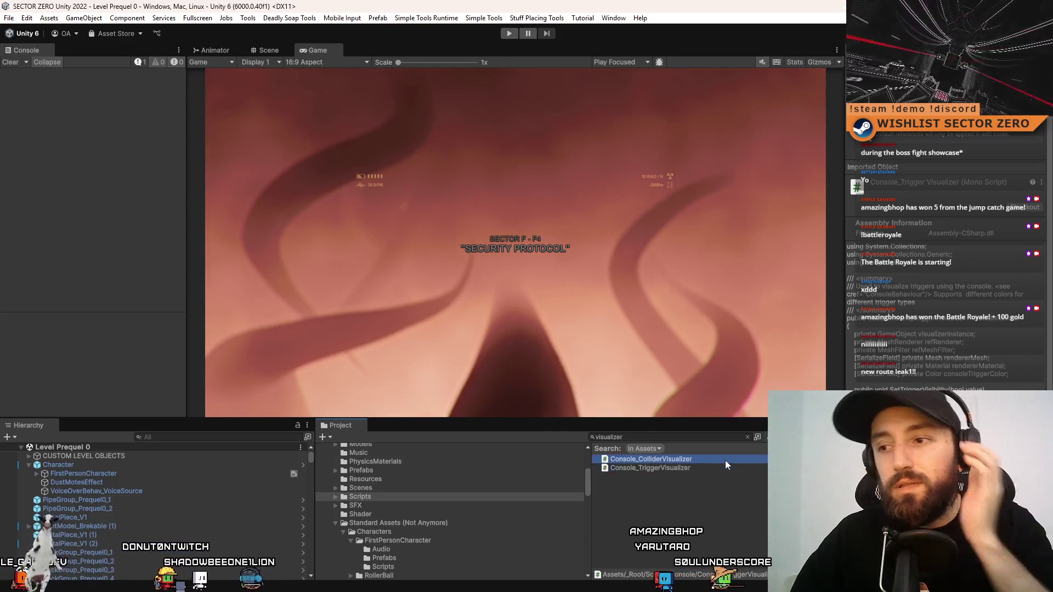
click(725, 459)
click(716, 469)
click(725, 456)
click(703, 466)
click(715, 459)
click(704, 469)
click(716, 459)
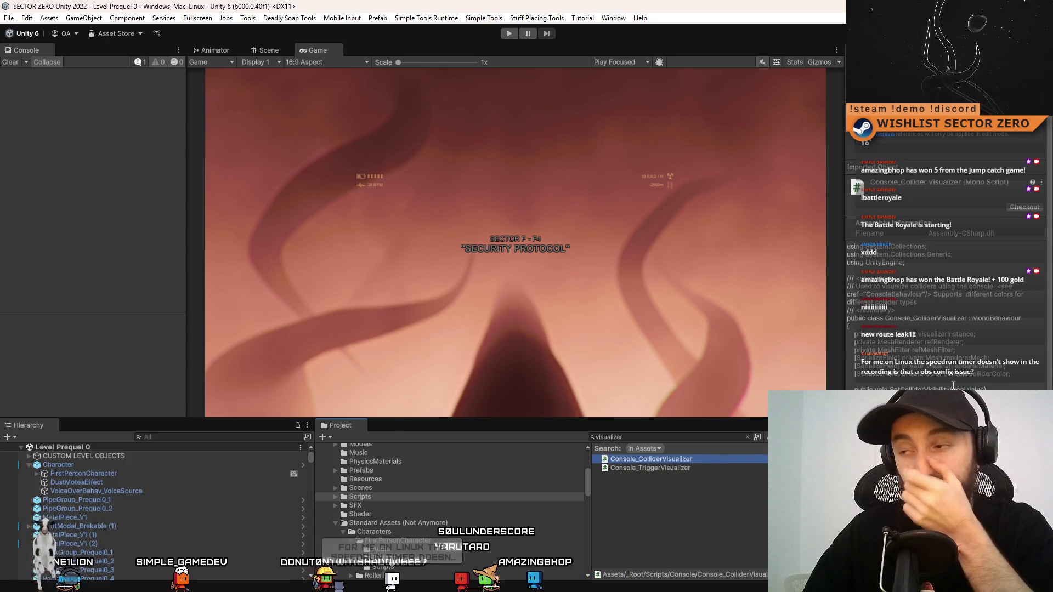
scroll(896, 387, down, 5)
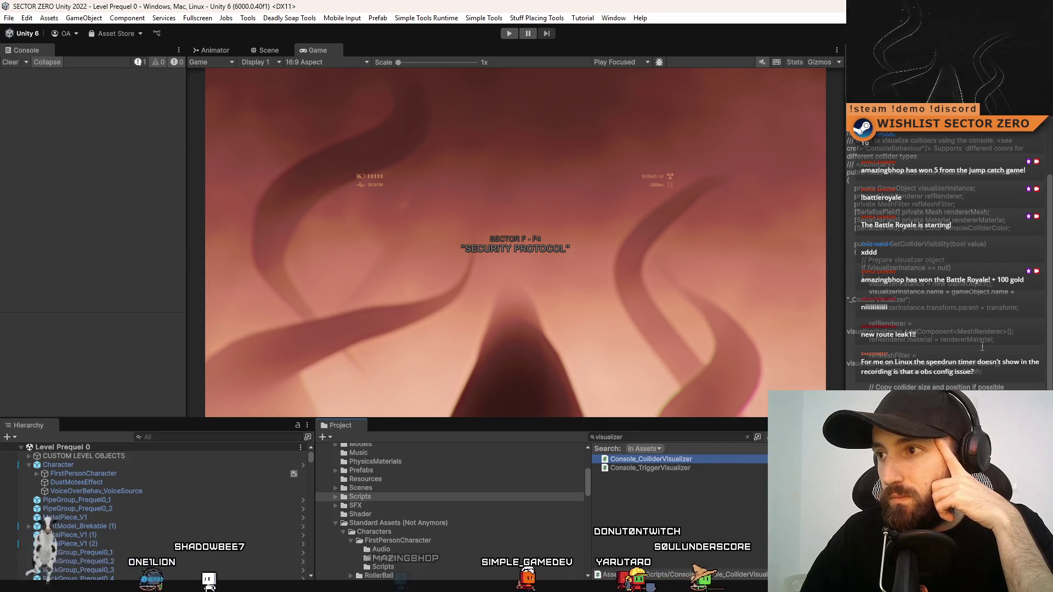
Find the 'console' assets and scroll through the ConsoleBehaviour script's code preview
click(675, 494)
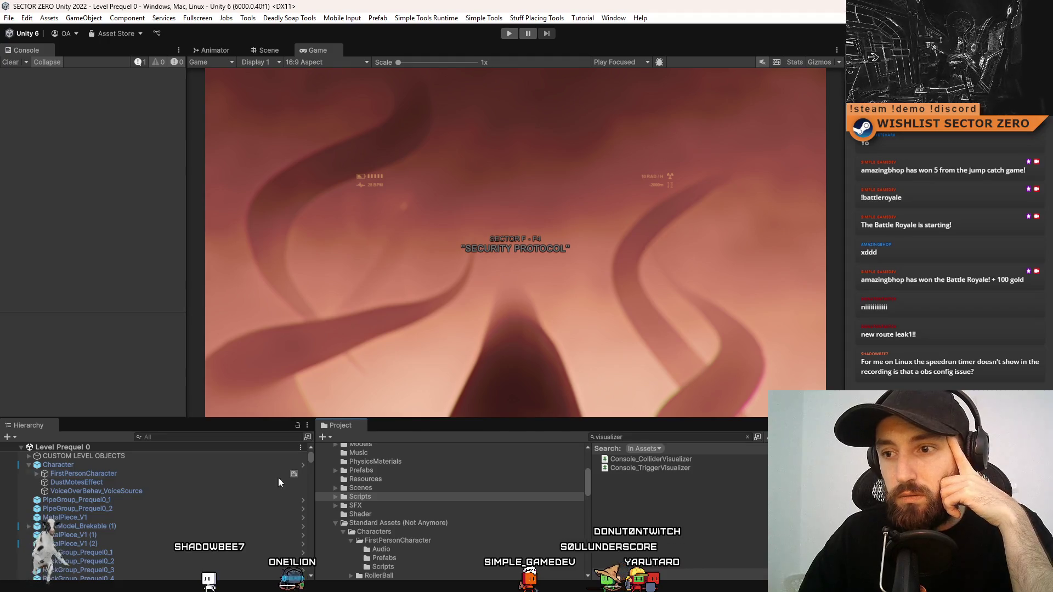
click(229, 439)
text(console)
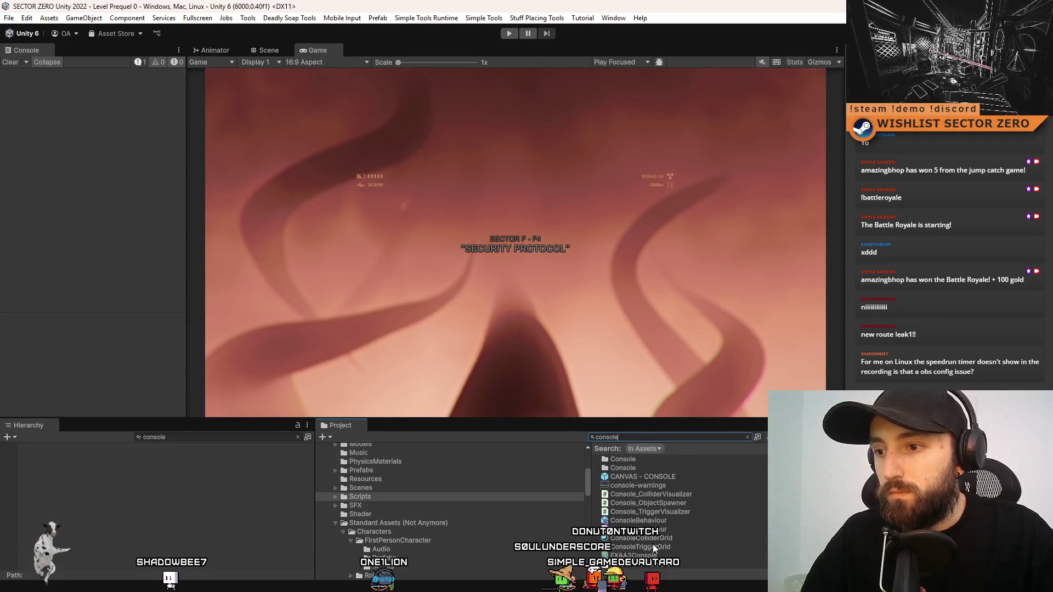
click(679, 512)
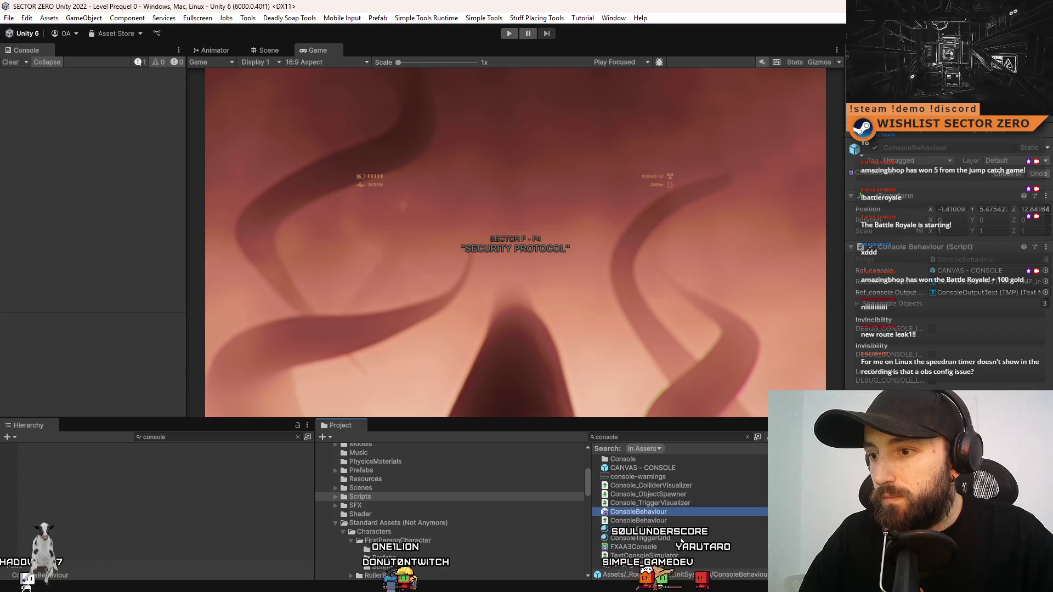
click(684, 518)
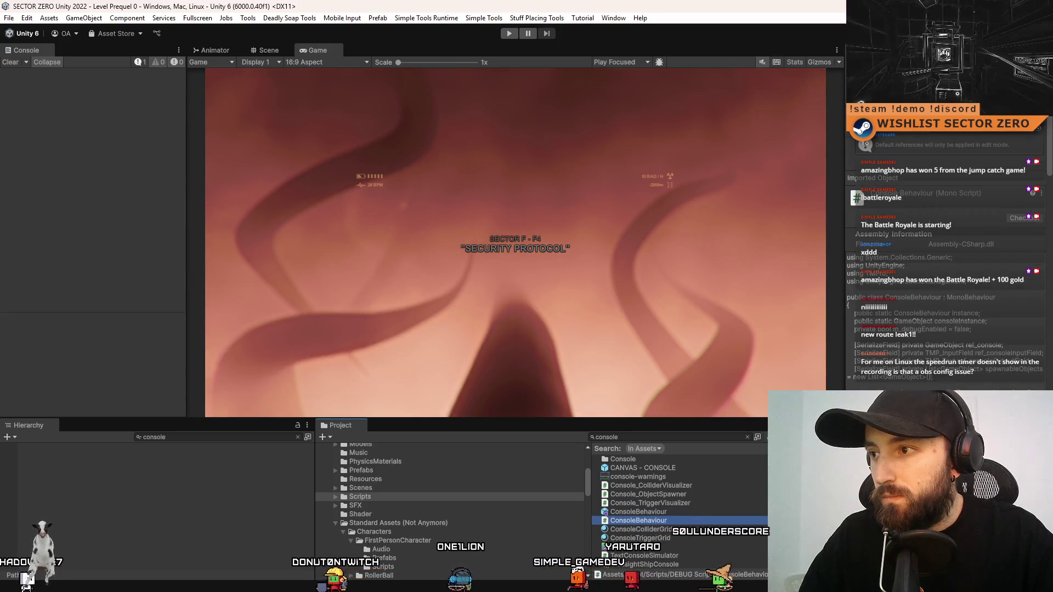
scroll(1052, 246, down, 10)
drag(1050, 241, 1049, 142)
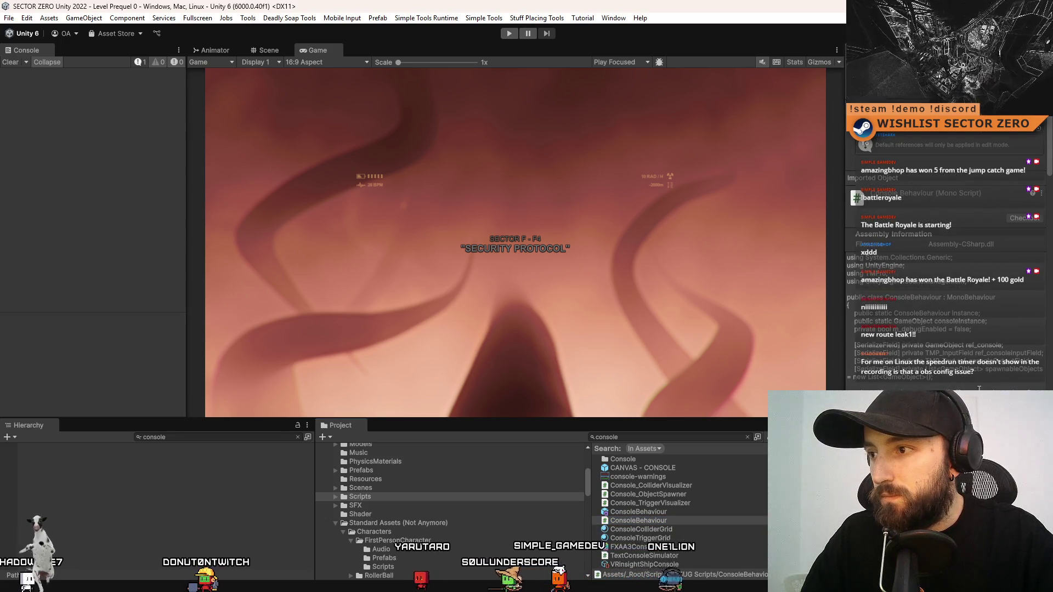
scroll(988, 362, down, 3)
scroll(949, 258, down, 6)
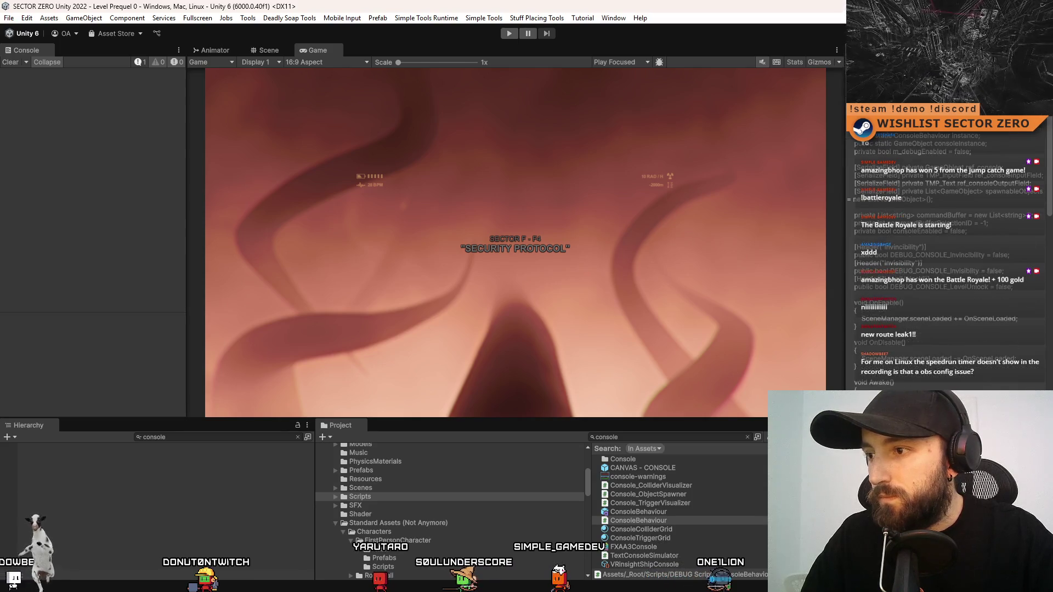
scroll(949, 257, down, 10)
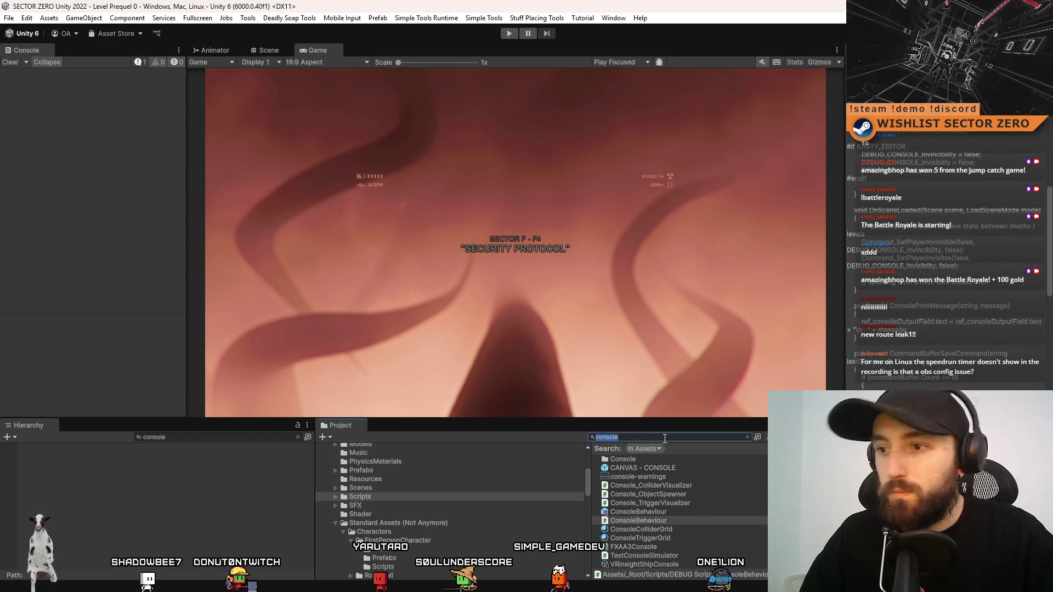
Open the Menu_DataInit scene, filter the Hierarchy by 'console' and select ConsoleBehaviour
text(init)
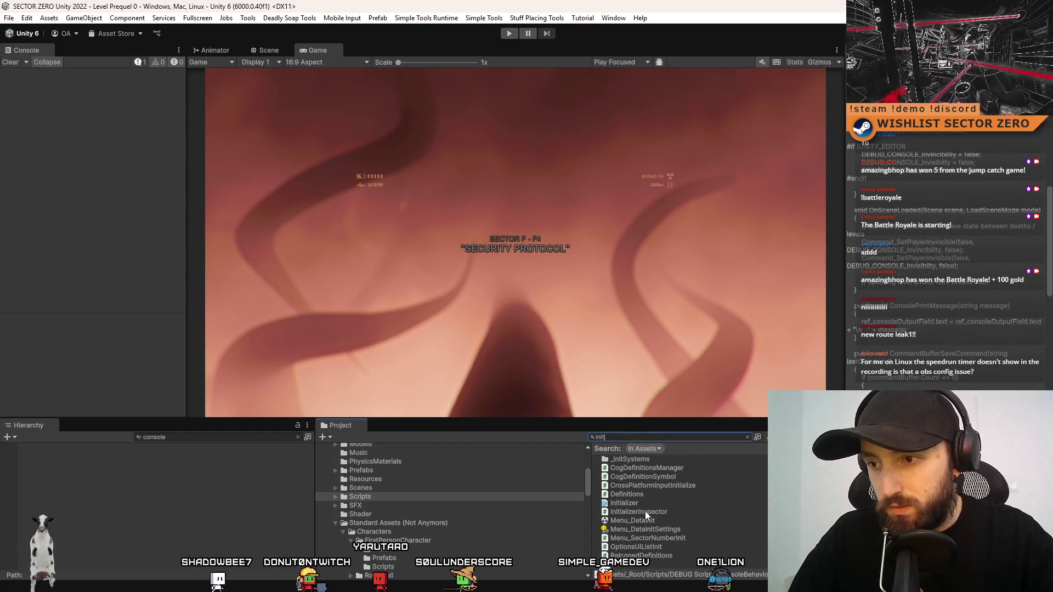
double_click(632, 521)
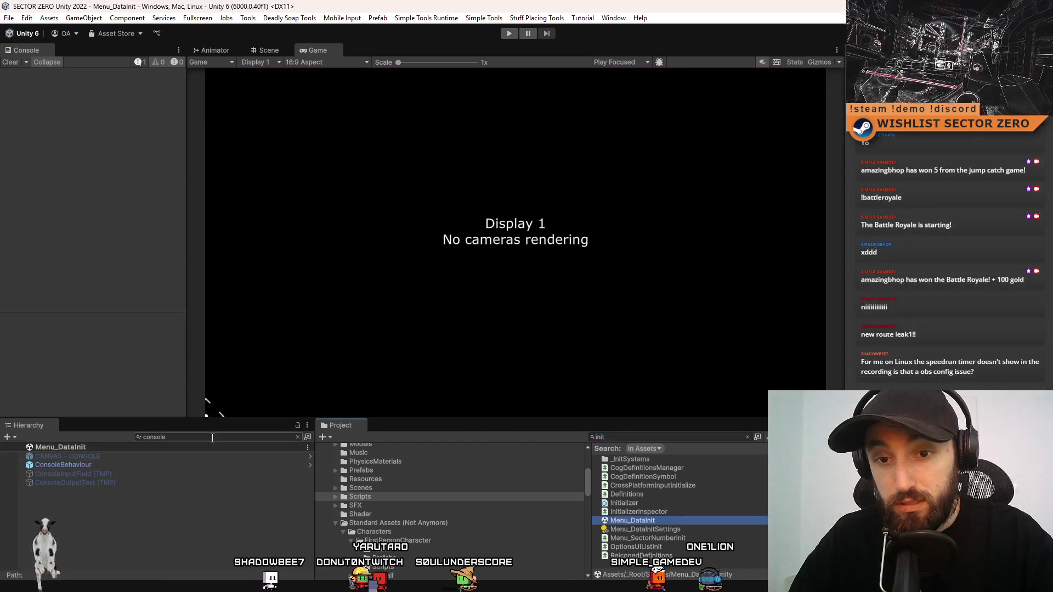
click(210, 437)
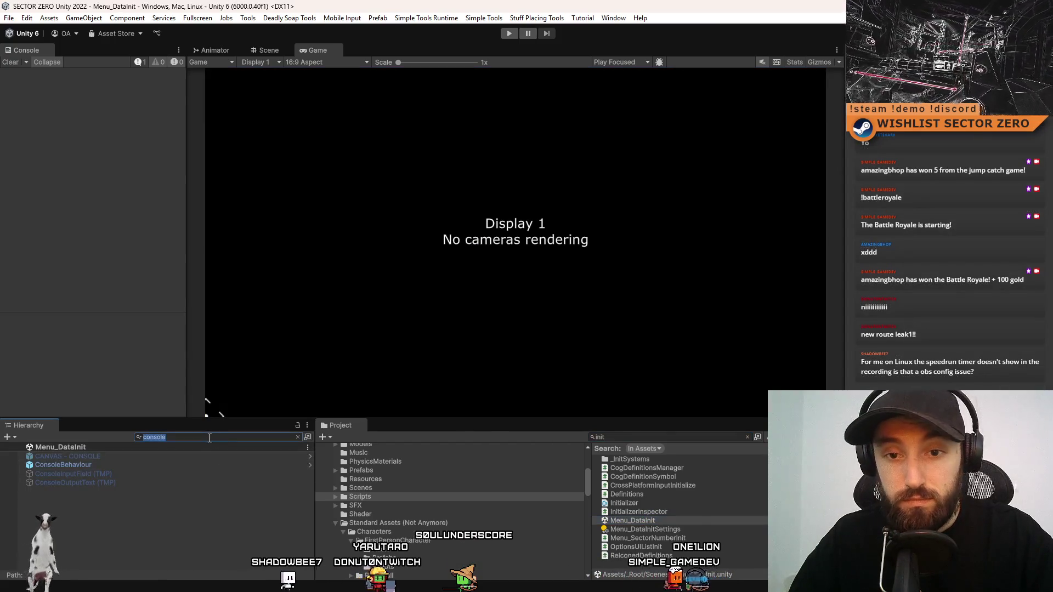
text(co)
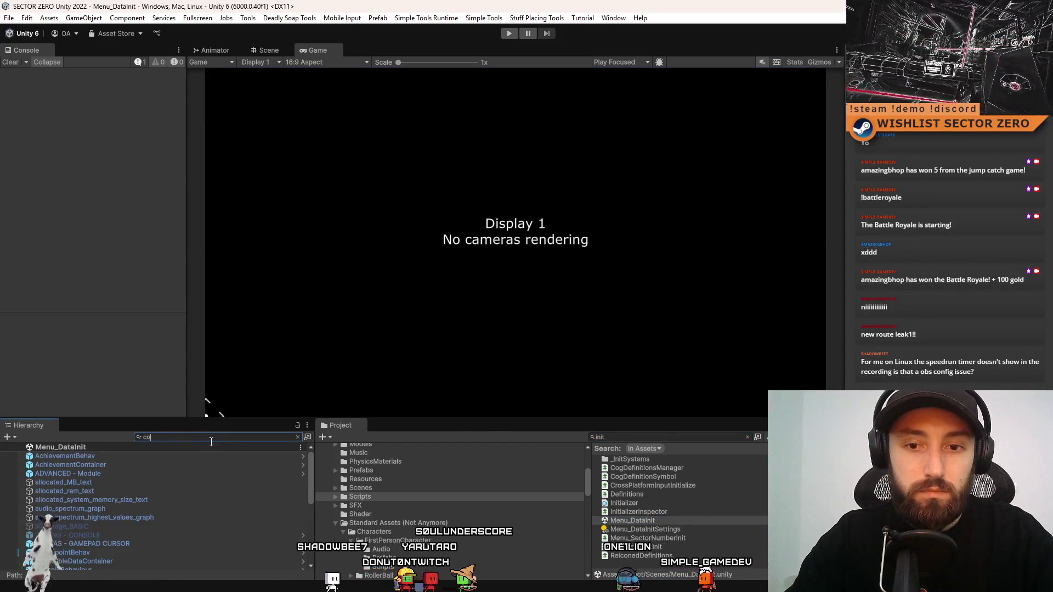
key(BackSpace)
key(BackSpace)
key(BackSpace)
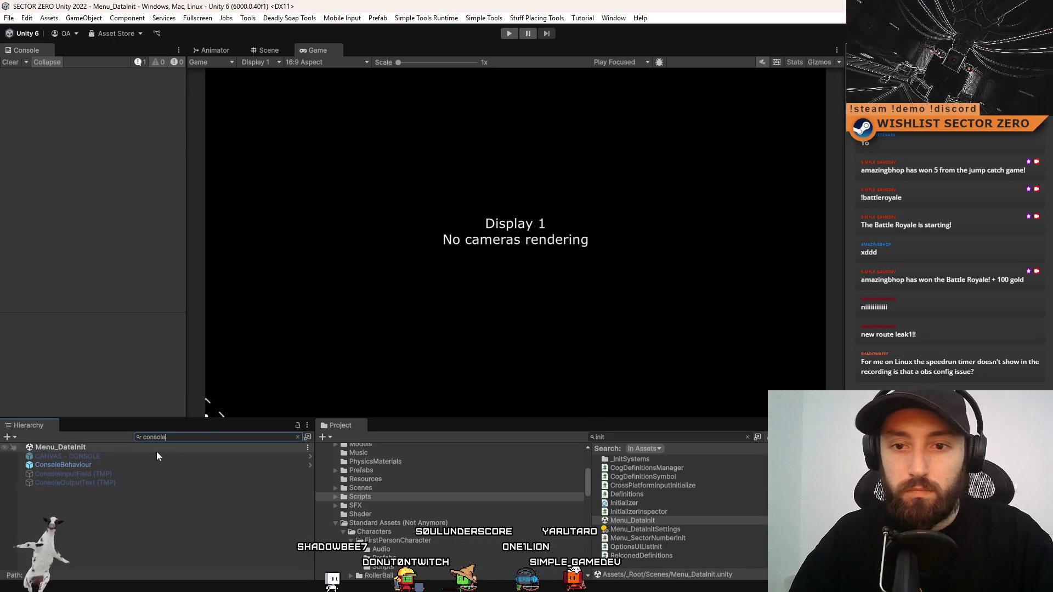
click(124, 464)
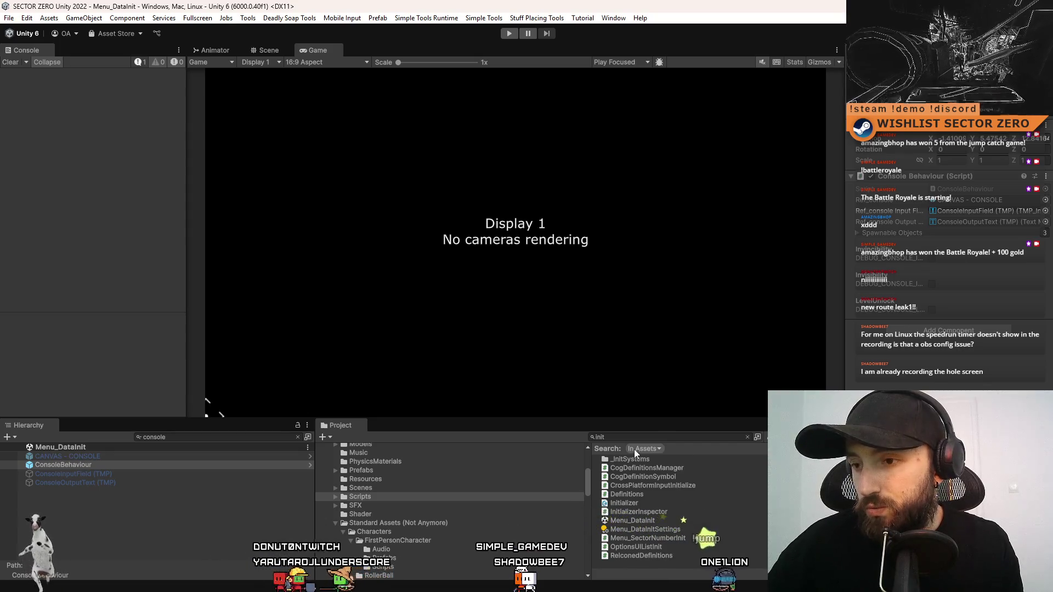
Replace the 'init' Project search with 'visuali'
click(645, 437)
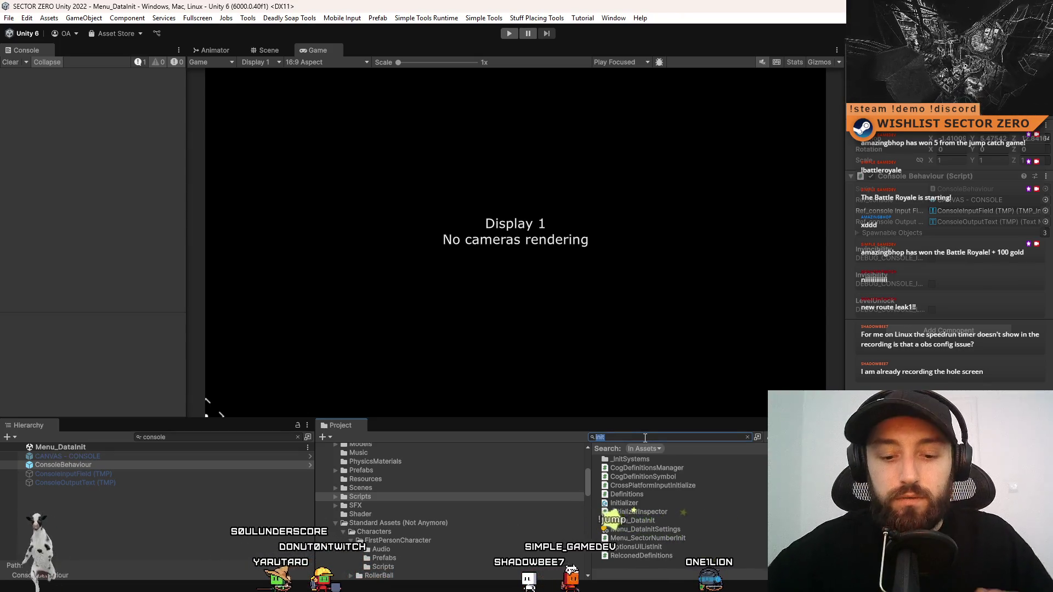
text(c)
key(BackSpace)
text(vi)
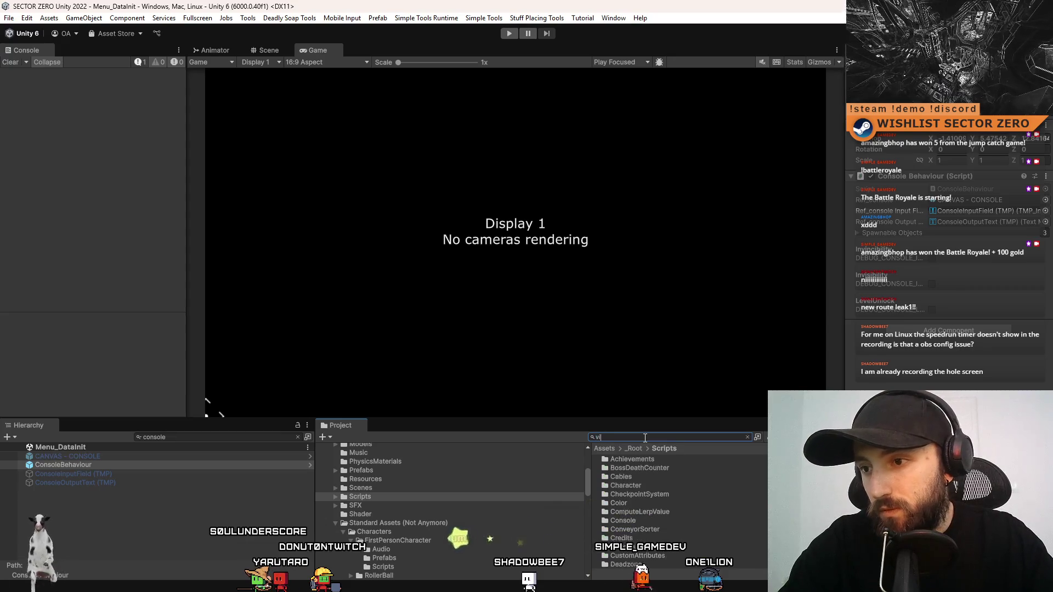
text(sualize)
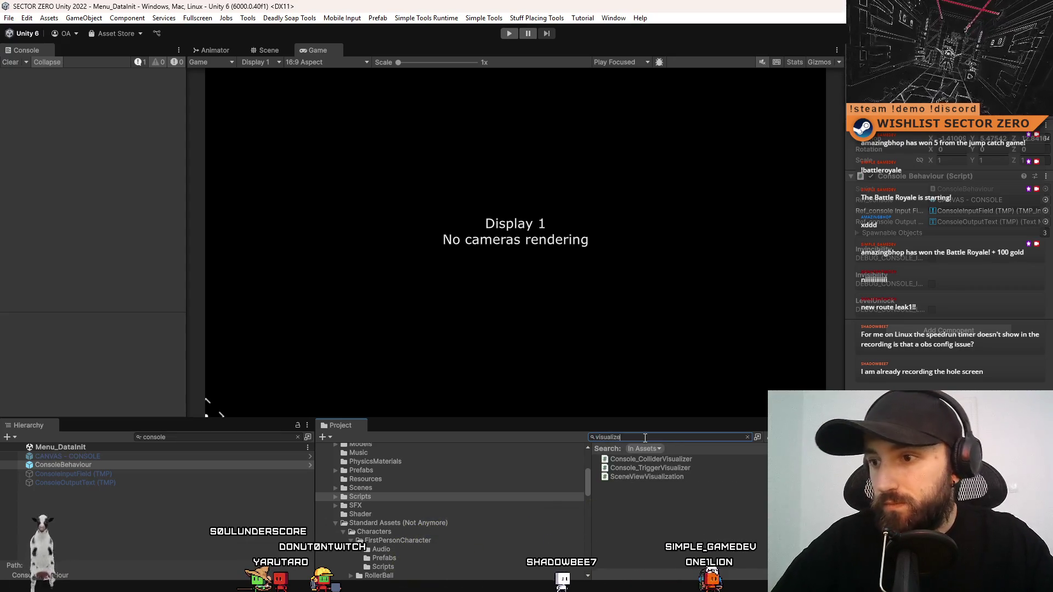
Multi-select Console_ColliderVisualizer and Console_TriggerVisualizer, delete them and confirm the deletion
click(686, 465)
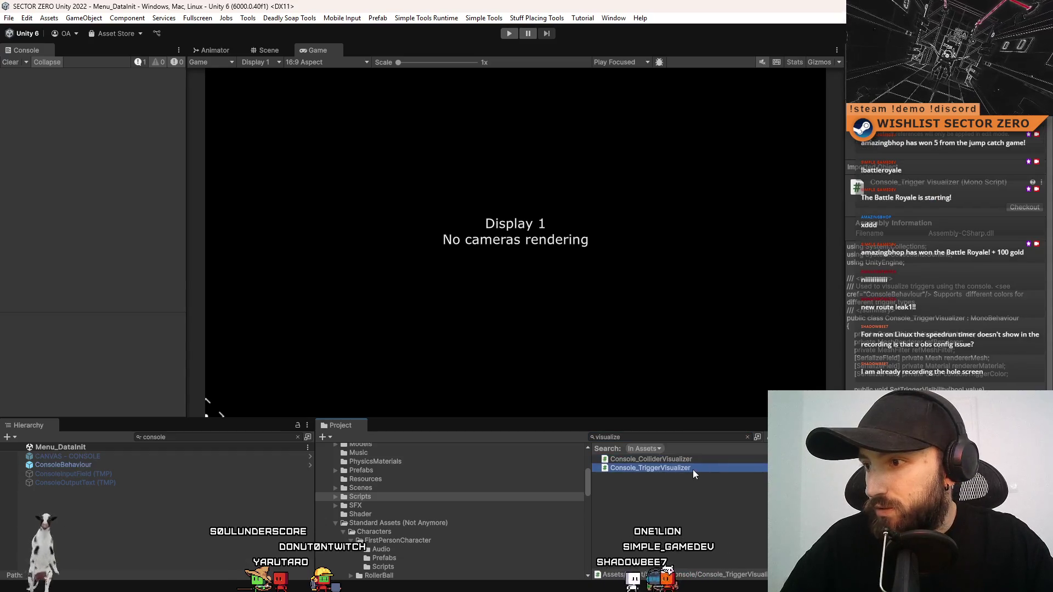
click(707, 461)
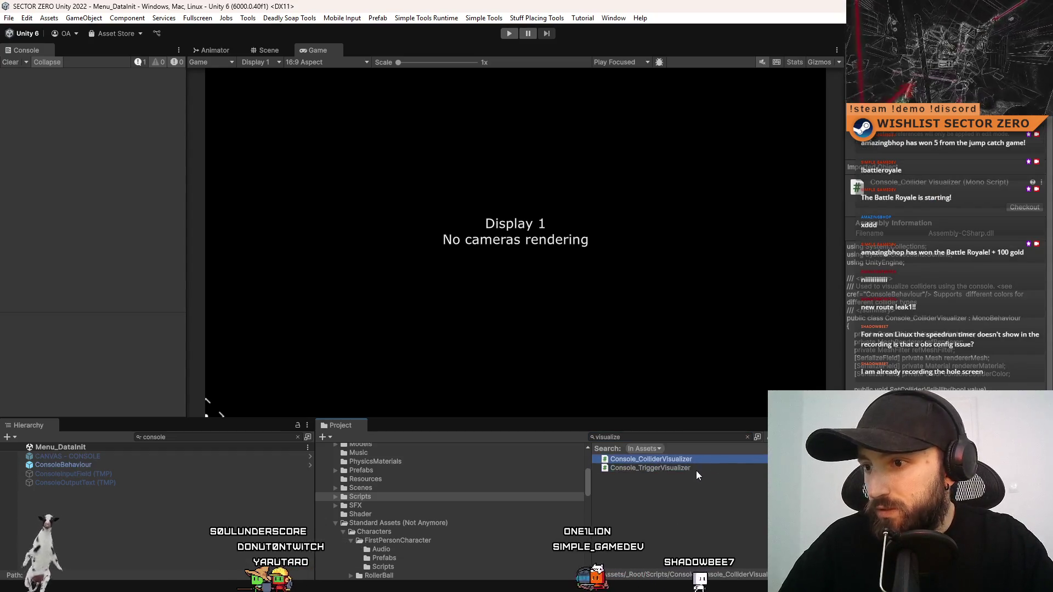
ctrl+click(695, 468)
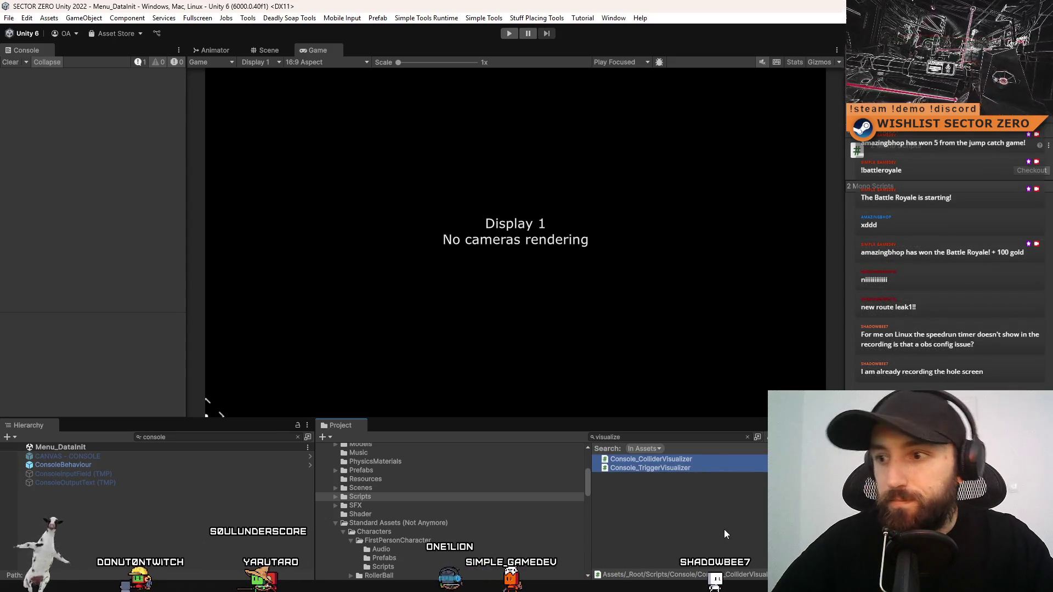
click(743, 459)
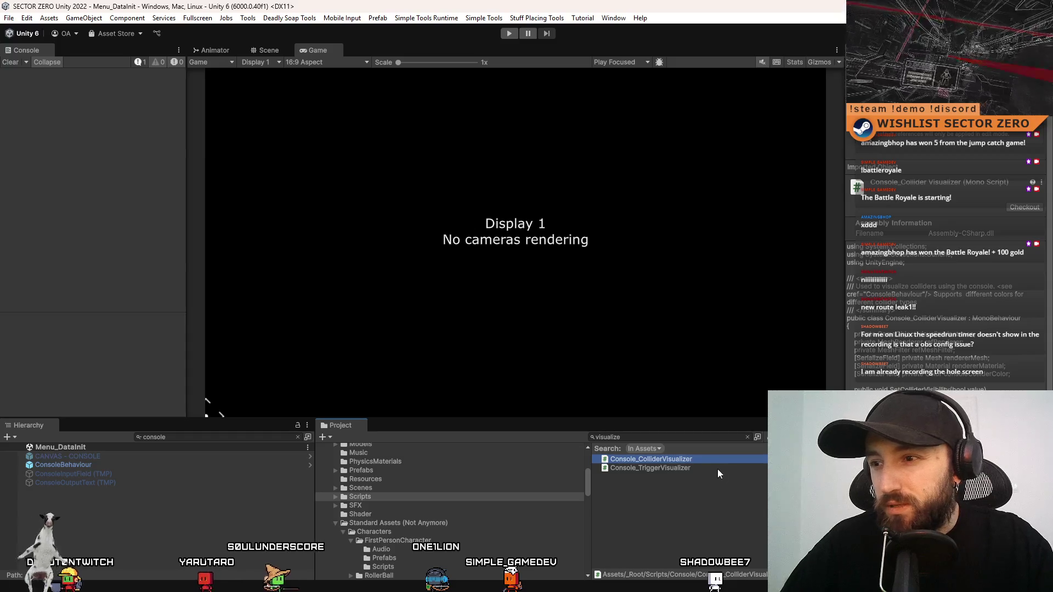
ctrl+click(718, 469)
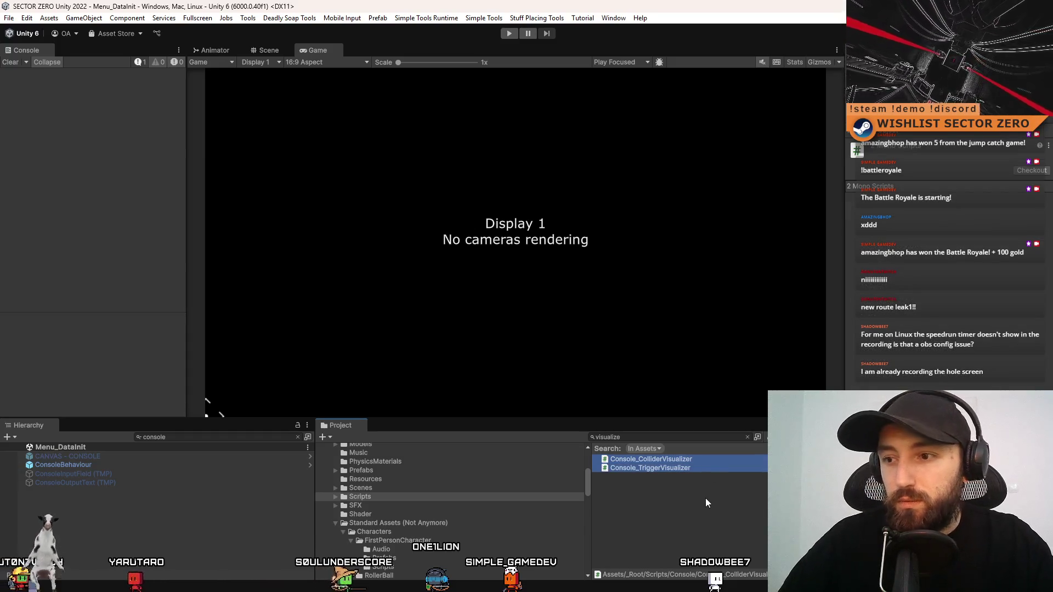
key(Delete)
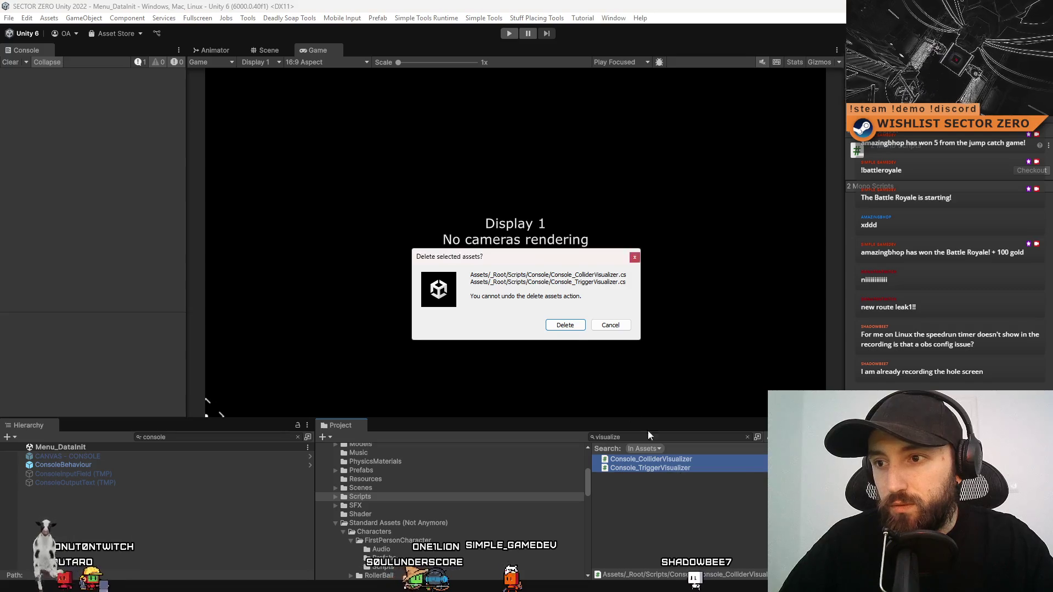
click(565, 324)
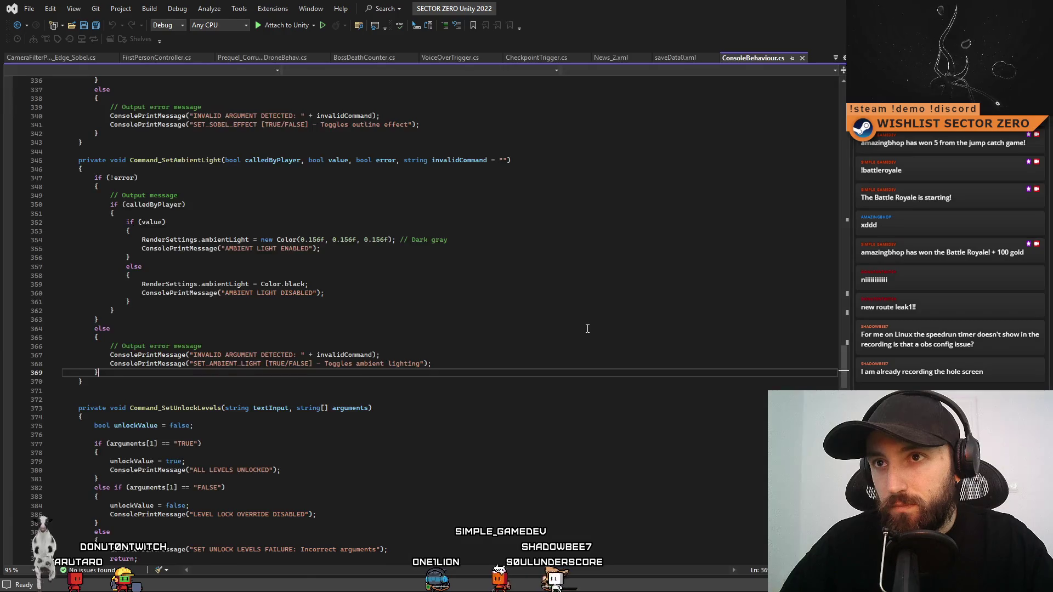
Focus ConsoleBehaviour.cs, then return to Unity so the scripts recompile
click(640, 320)
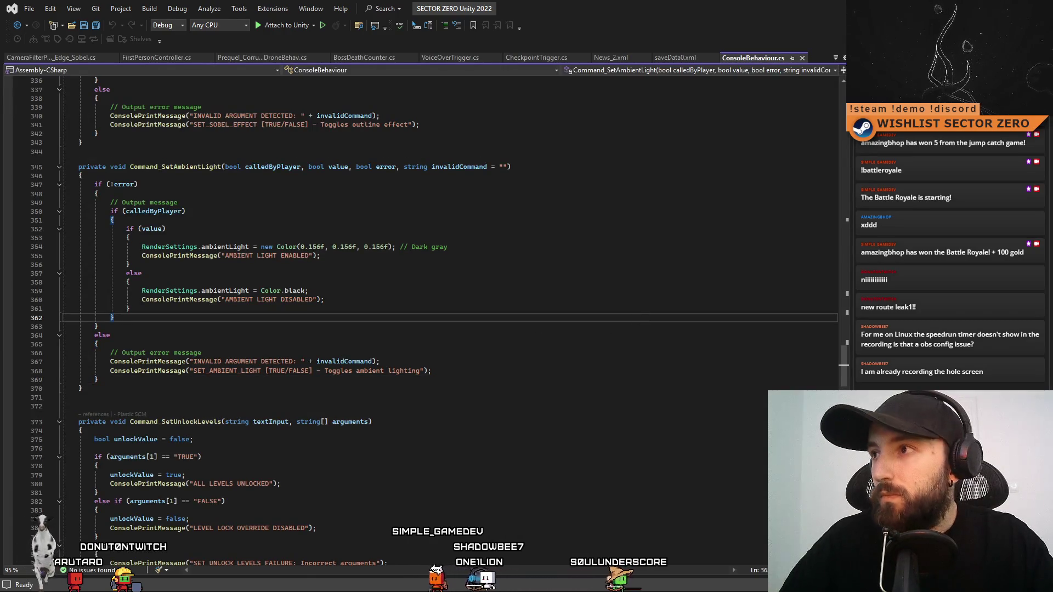
key(alt+Tab)
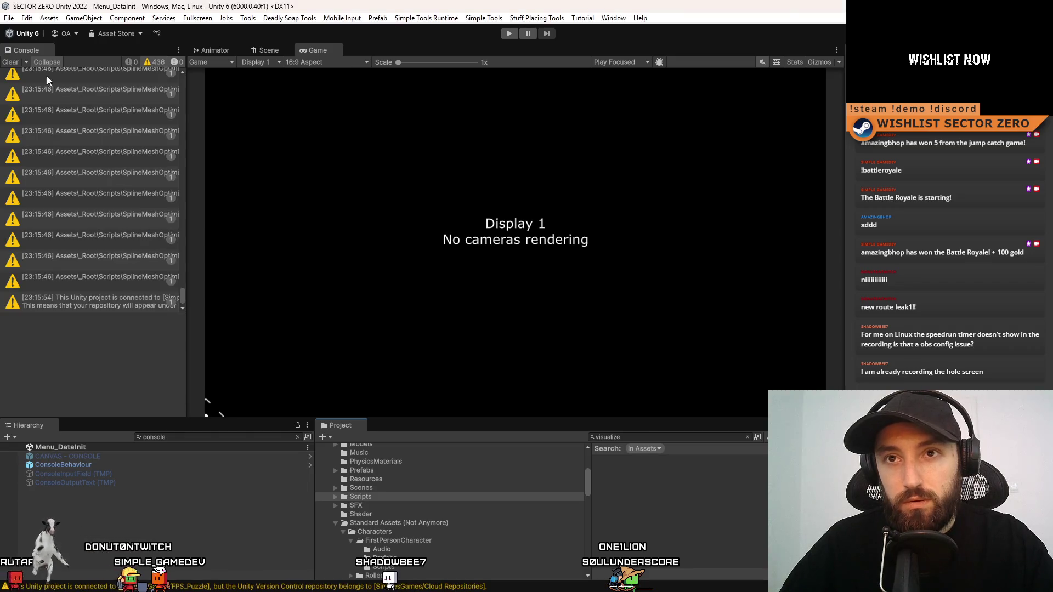
Clear the Console warnings and the Hierarchy and Project search filters
click(10, 62)
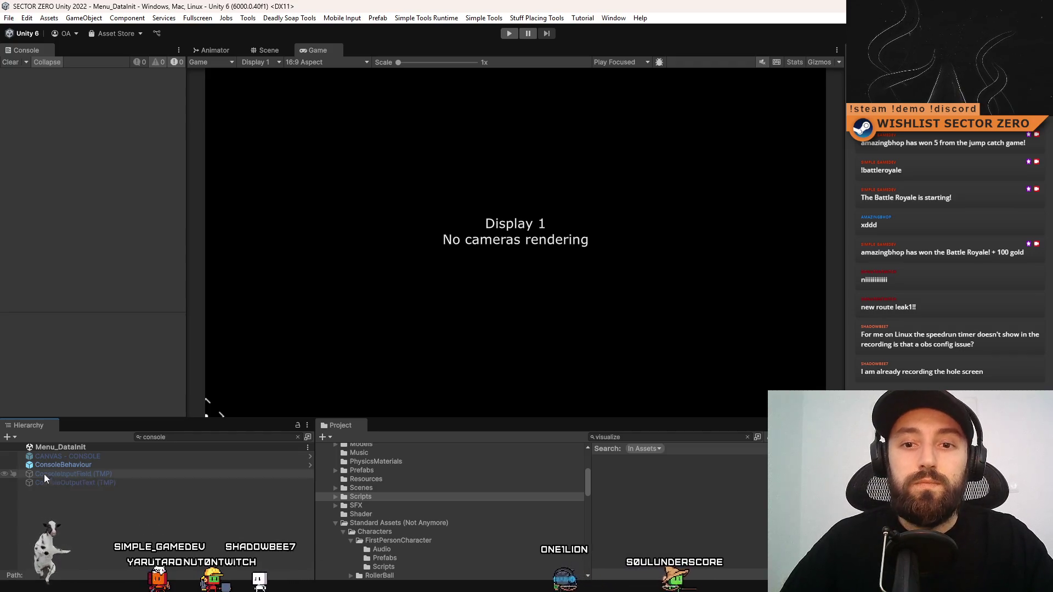
click(191, 442)
key(BackSpace)
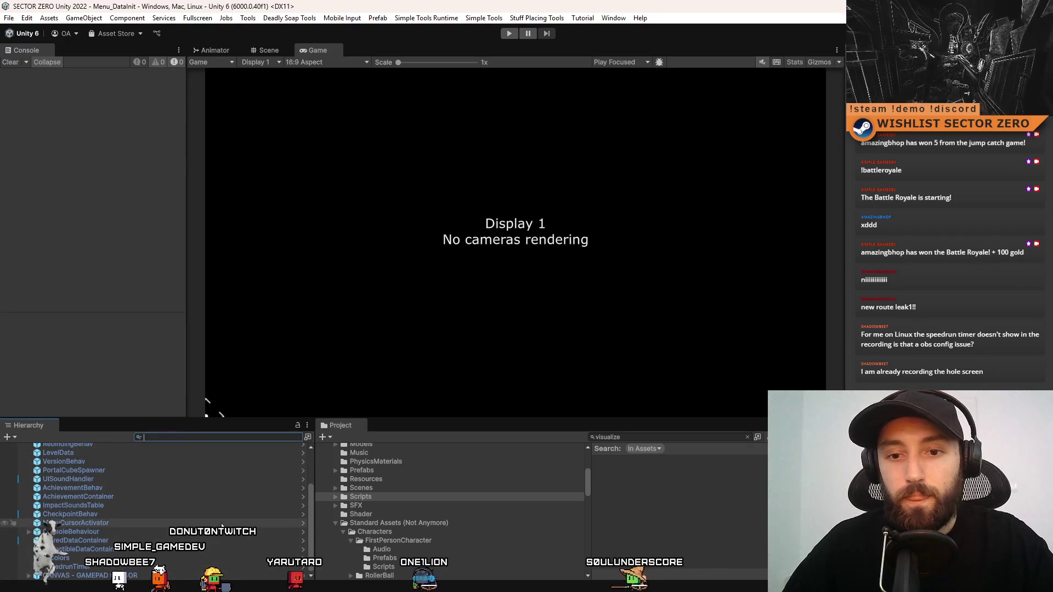
scroll(205, 522, up, 2)
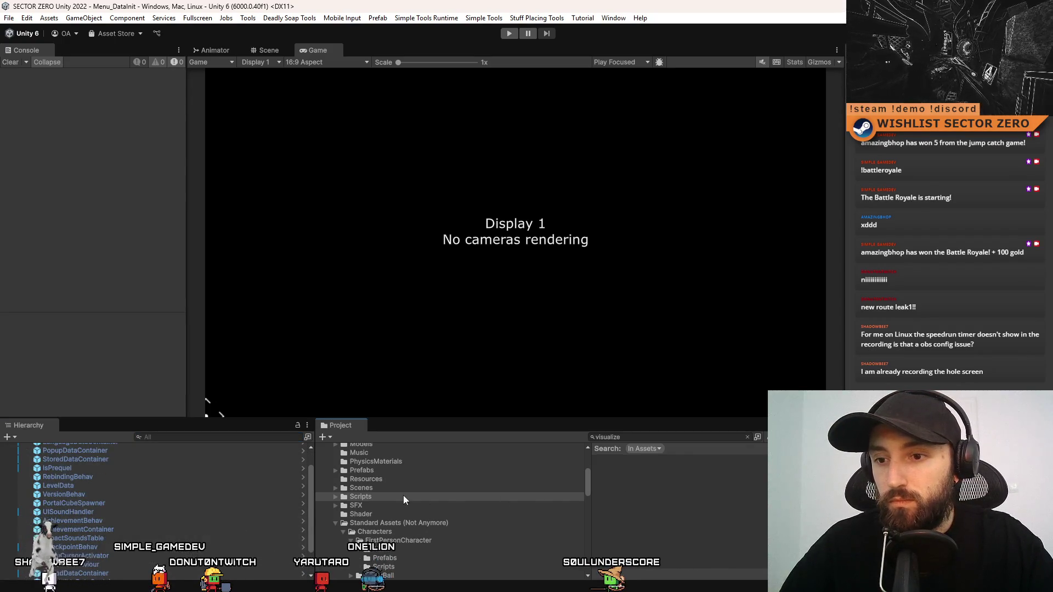
click(747, 437)
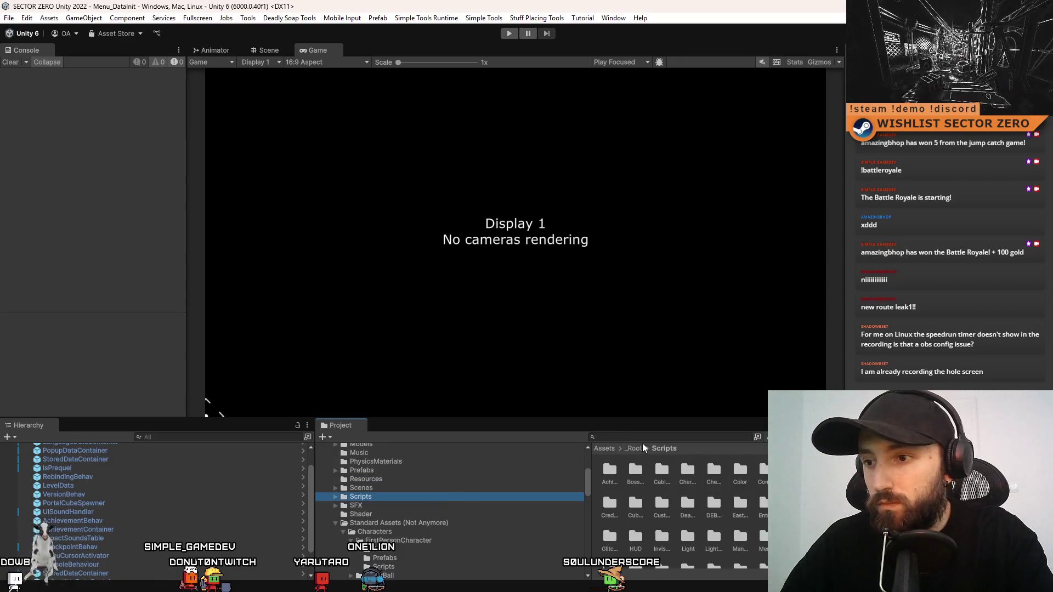
Create a new MonoBehaviour script named ColliderVisualizer in _Root/Scripts
click(410, 500)
click(389, 509)
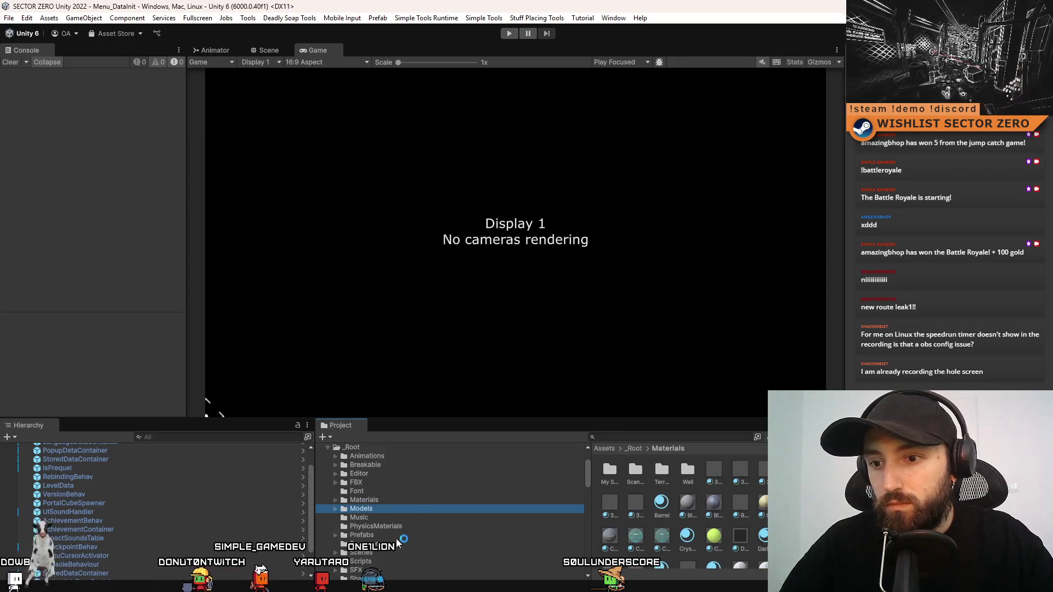
click(396, 536)
click(361, 561)
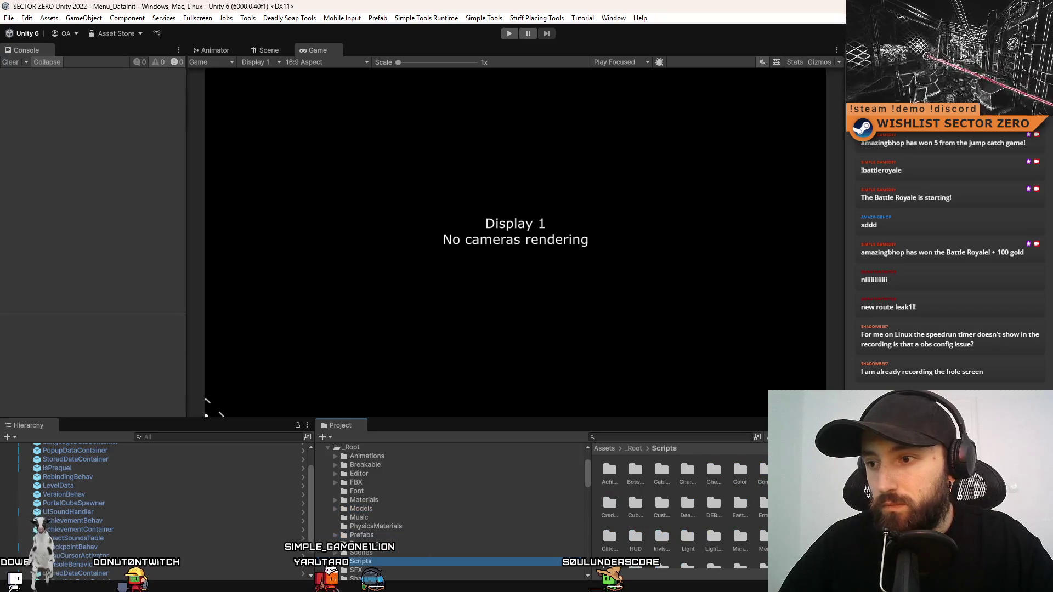
scroll(680, 516, down, 5)
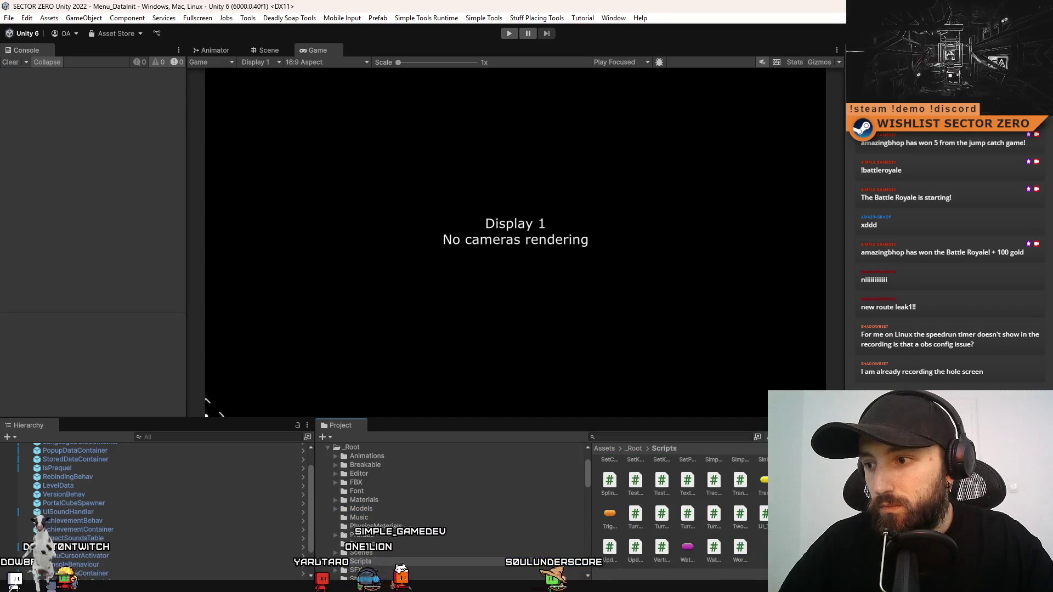
ctrl+scroll(680, 516, up, 2)
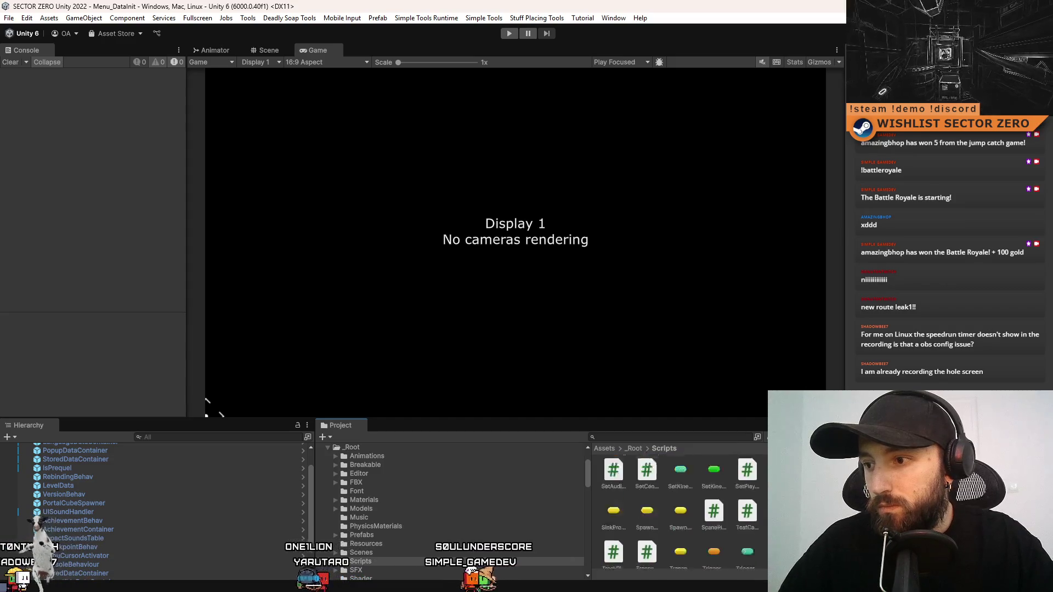
right_click(814, 167)
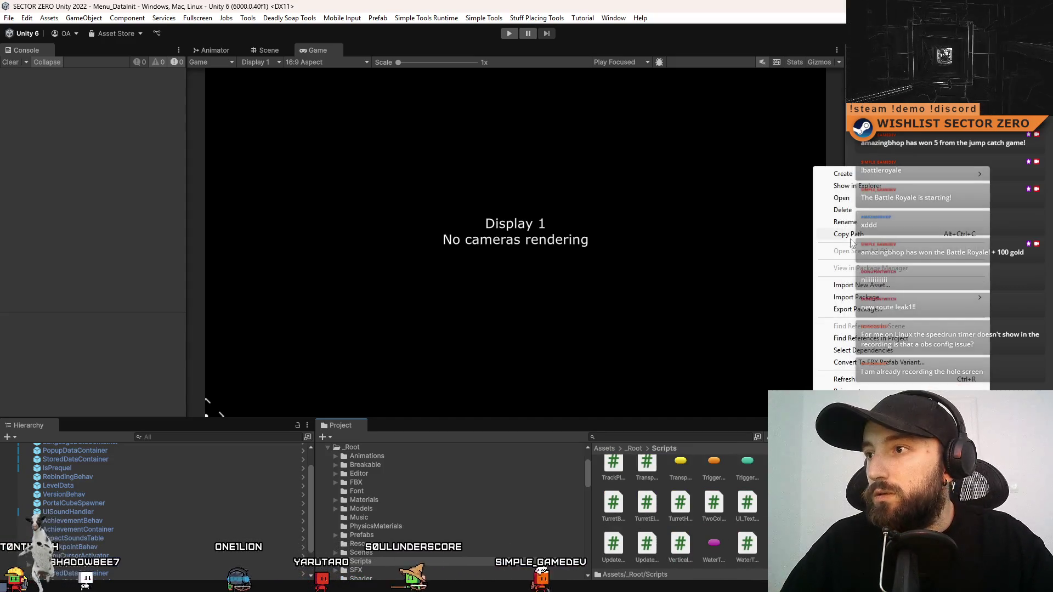
mouse_move(856, 173)
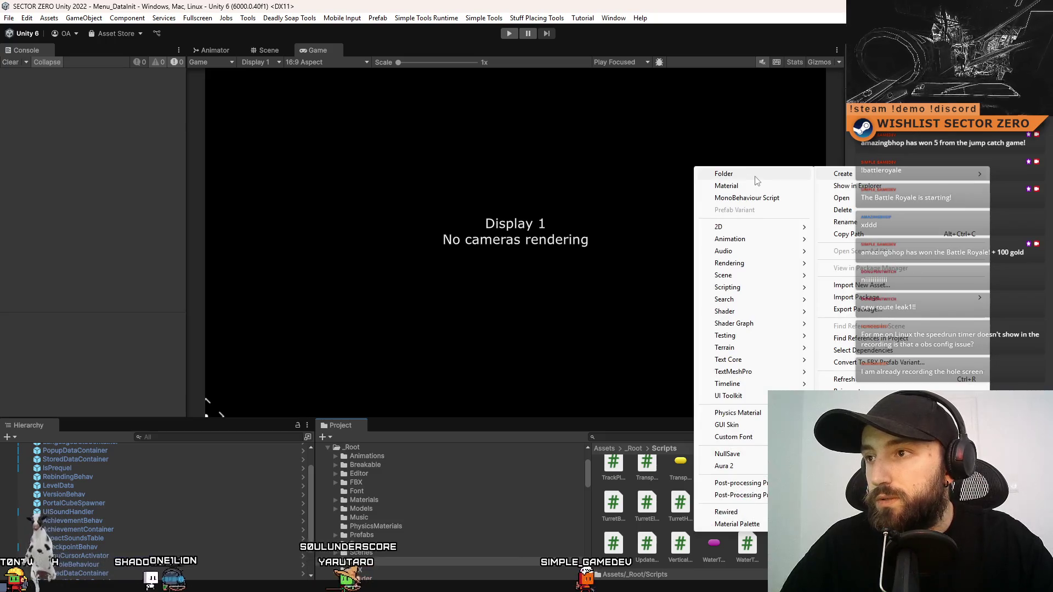
click(747, 198)
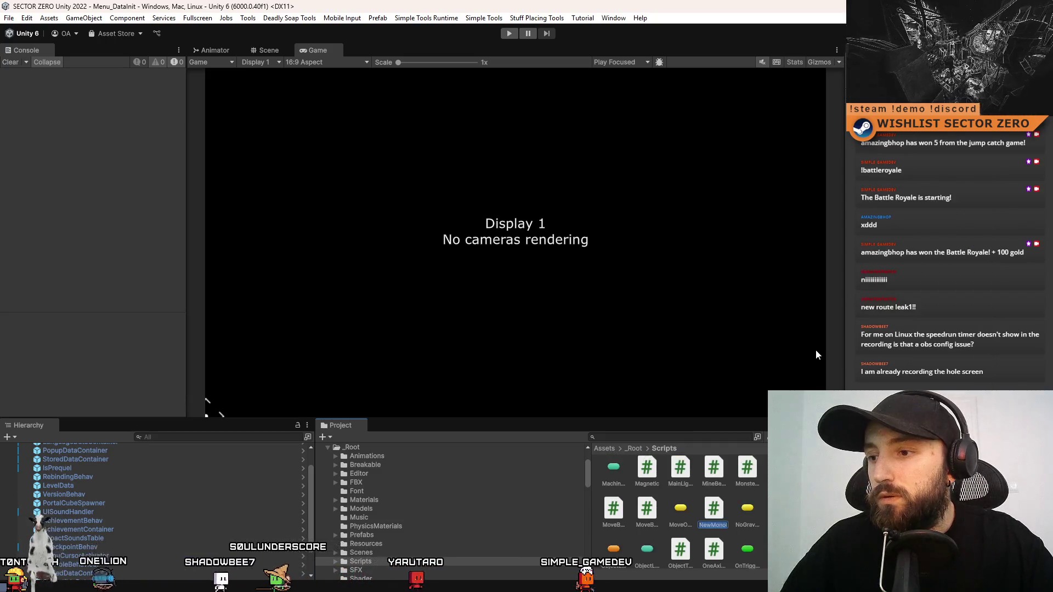
text(ollider)
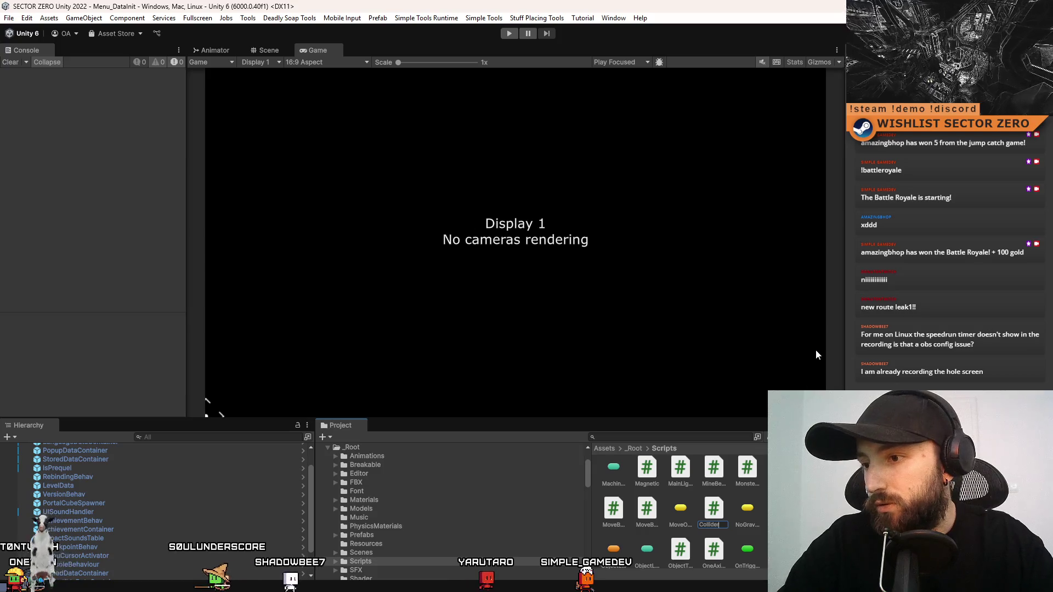
text(Vlizer)
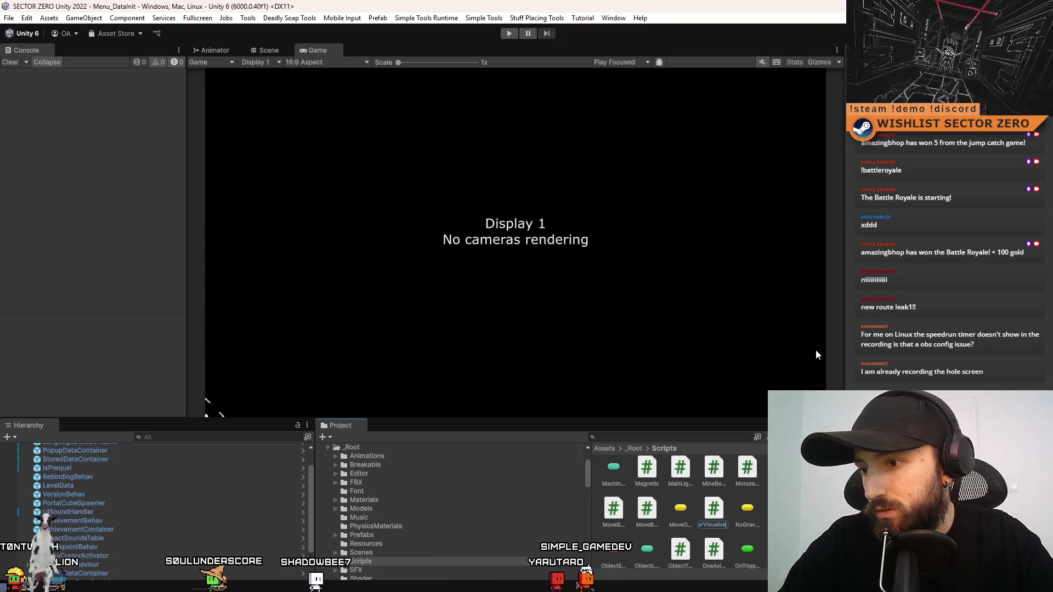
key(alt+Tab)
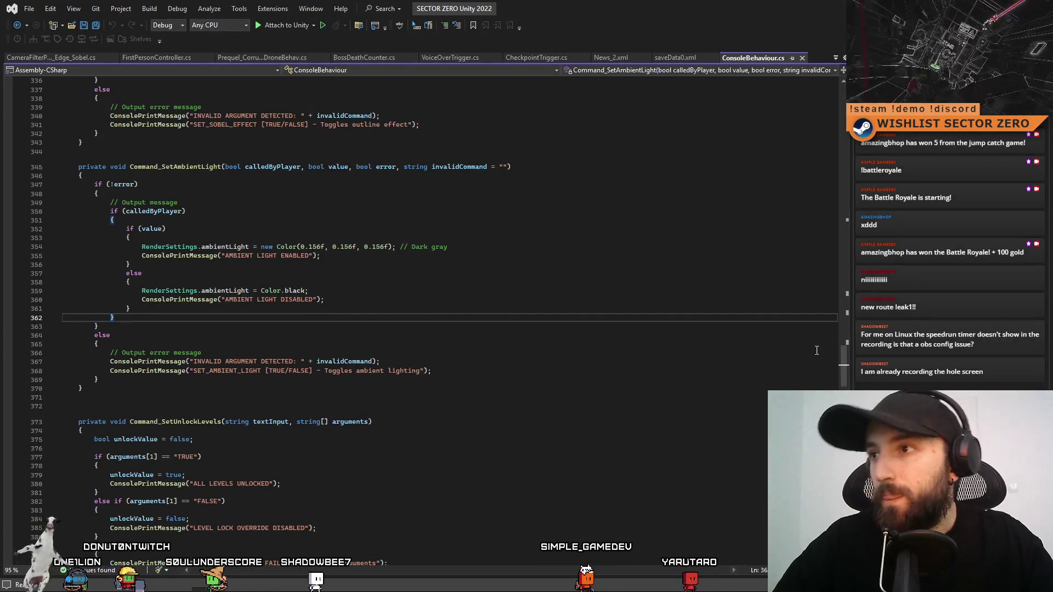
Let Unity compile, then open ColliderVisualizer.cs in Visual Studio at the class's opening brace
key(alt+Tab)
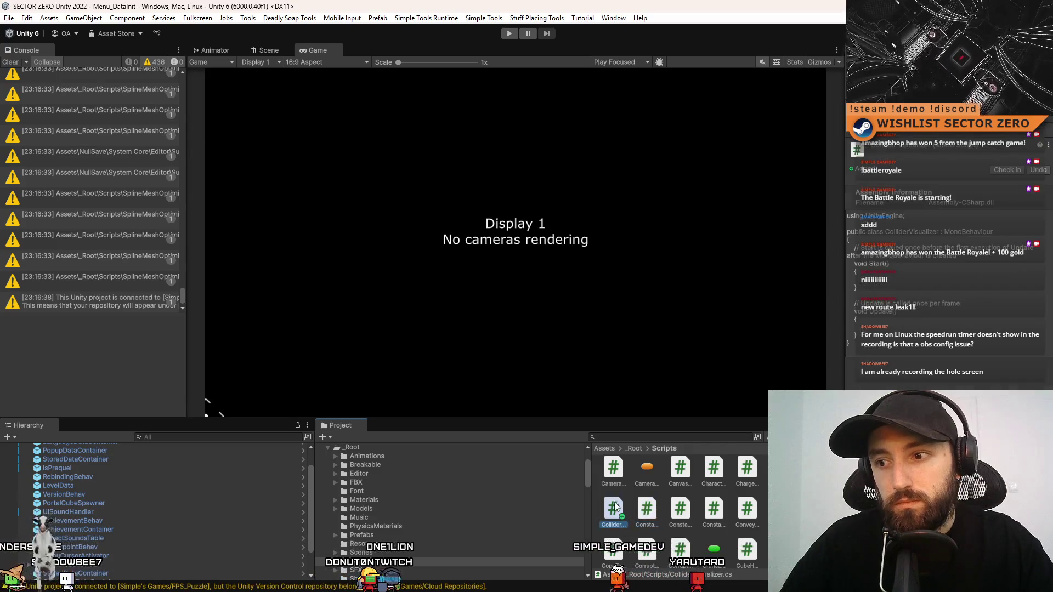
double_click(615, 507)
click(364, 217)
click(149, 114)
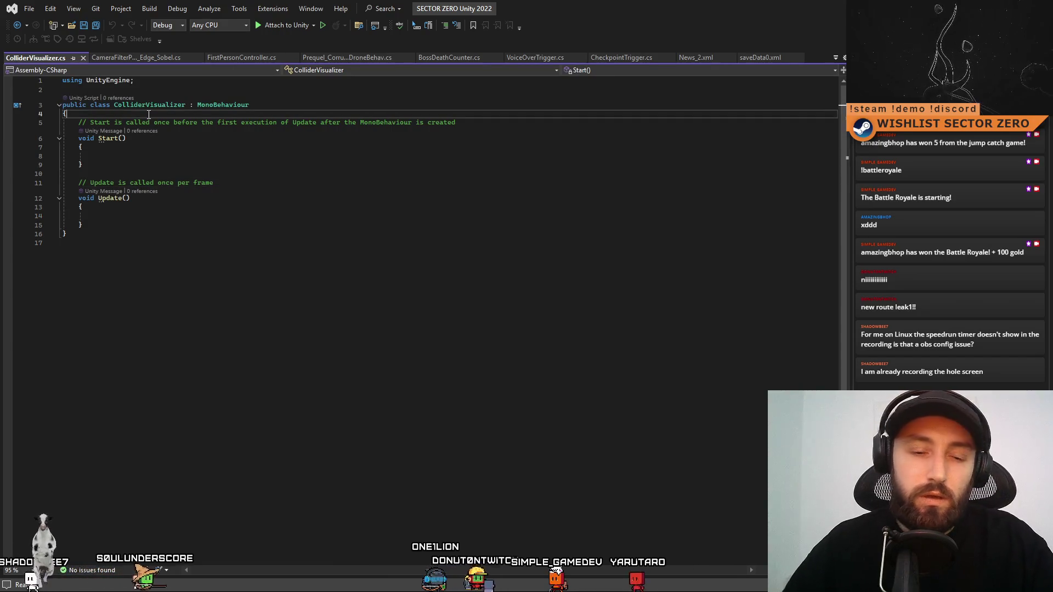
Add a [SerializeField] Material colliderMaterial; field to the ColliderVisualizer class
key(Return)
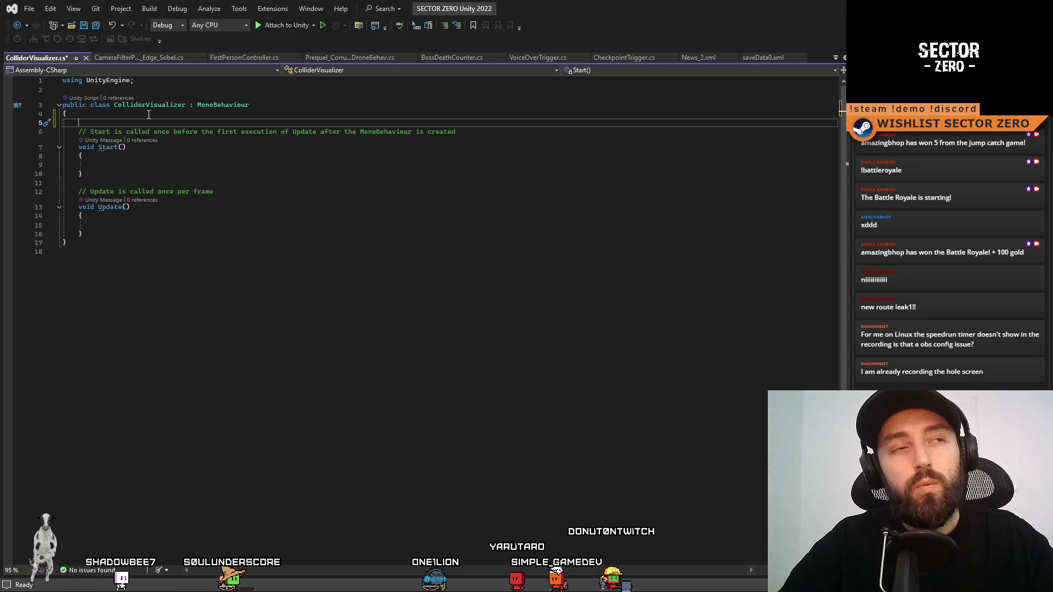
key(ctrl+space)
key(Page_Down)
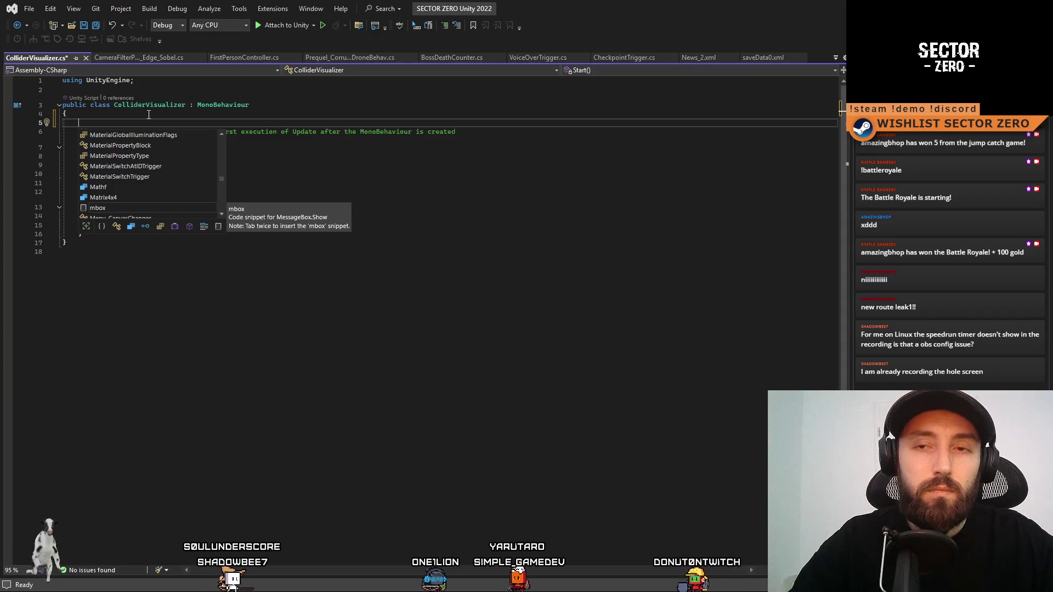
text([Ser)
key(Tab)
text(])
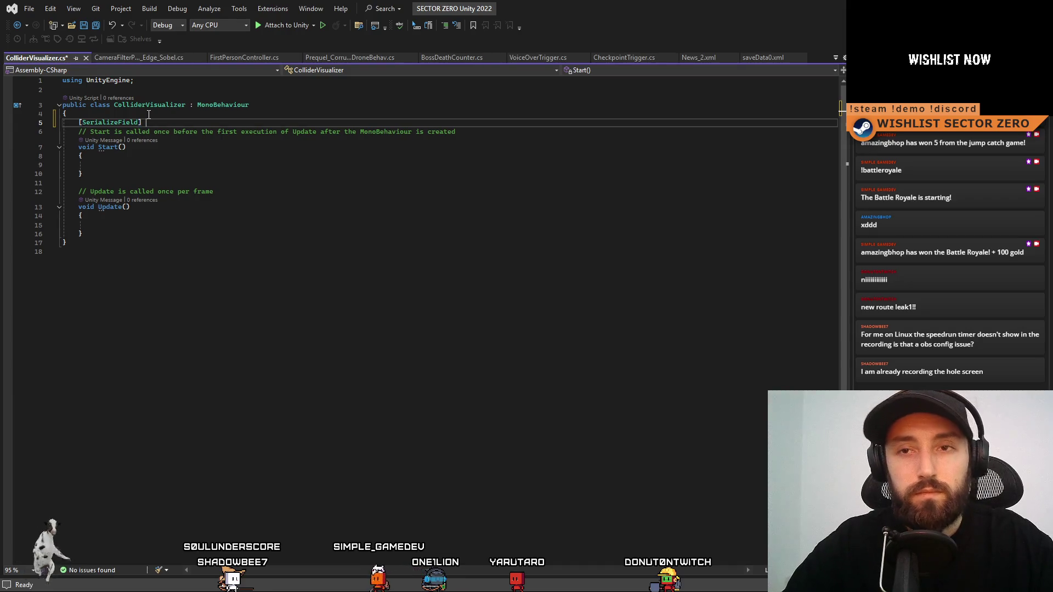
text( Mate)
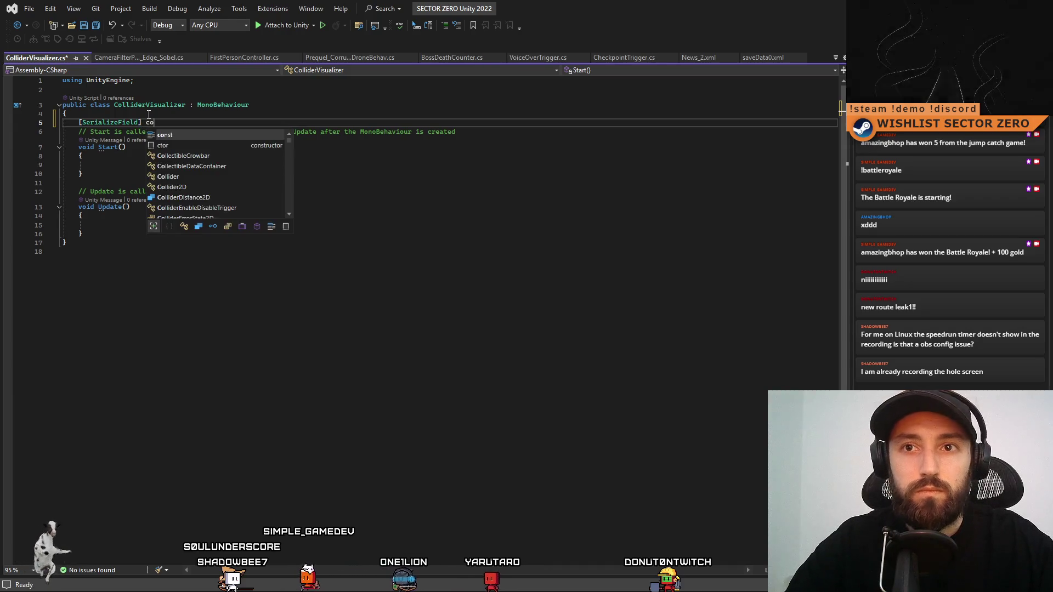
key(Tab)
text(colliderMaterial;)
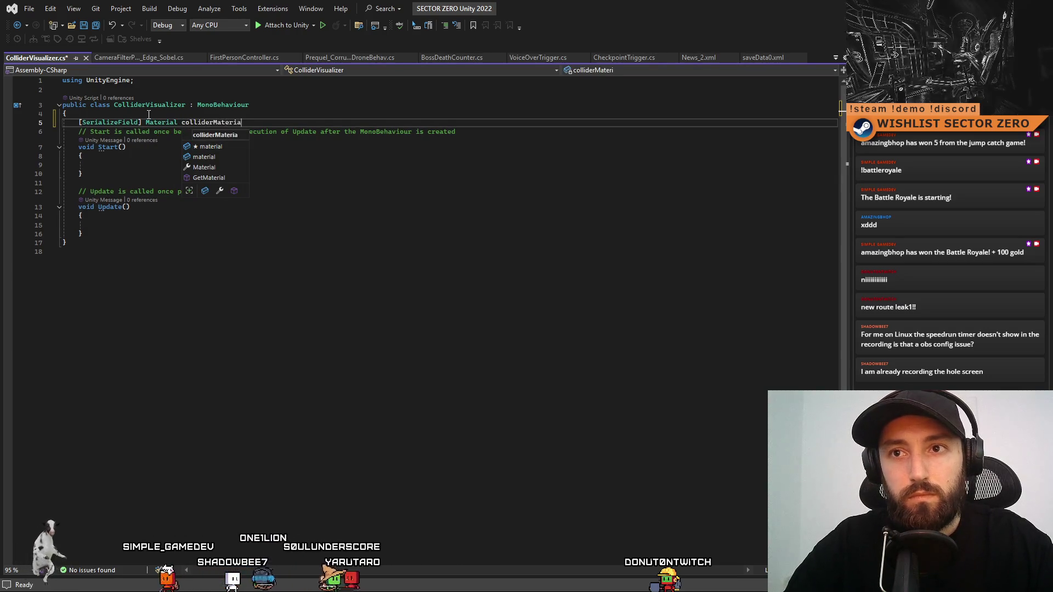
Duplicate the field line and rename the copy to triggerMaterial
drag(79, 122, 280, 132)
click(292, 124)
key(Left)
key(ctrl+BackSpace)
text(triggerM)
text(aterial)
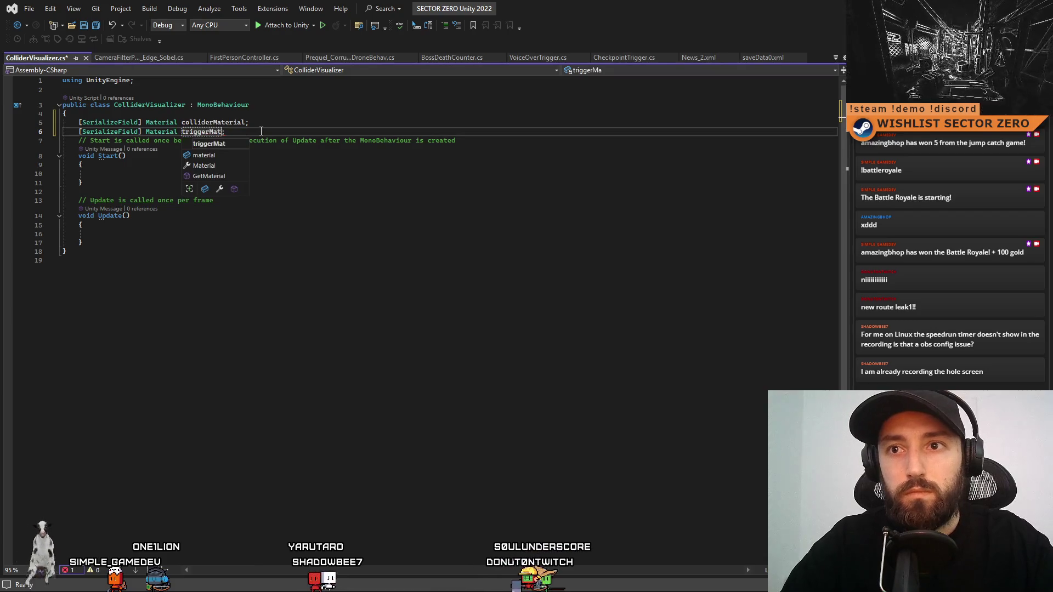
key(End)
Move through the empty Start and Update methods and select all of the script's code
click(269, 186)
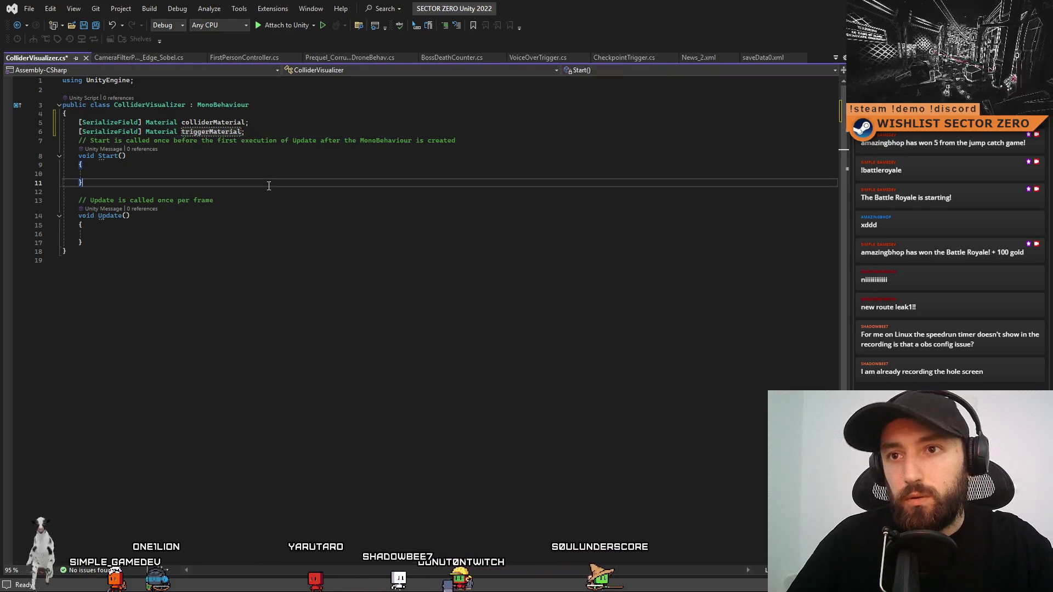
click(290, 156)
click(301, 234)
click(355, 182)
click(346, 174)
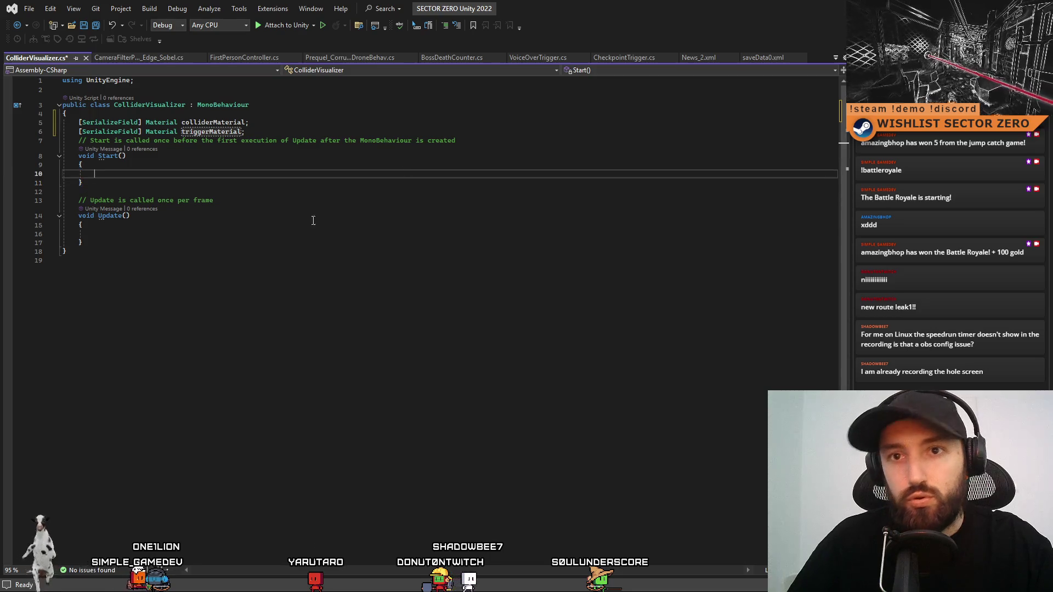
click(315, 225)
click(351, 260)
click(329, 225)
key(ctrl+a)
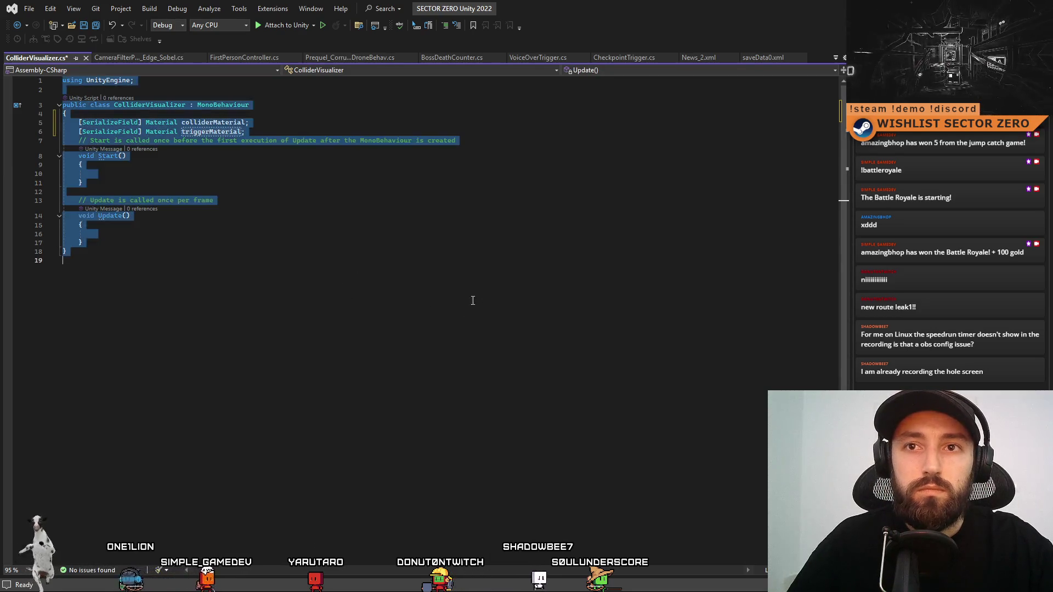
Replace the ColliderVisualizer template with the full collider-mesh implementation, including CreatePrimitiveChild and CreateMeshChild helpers, and save
click(472, 299)
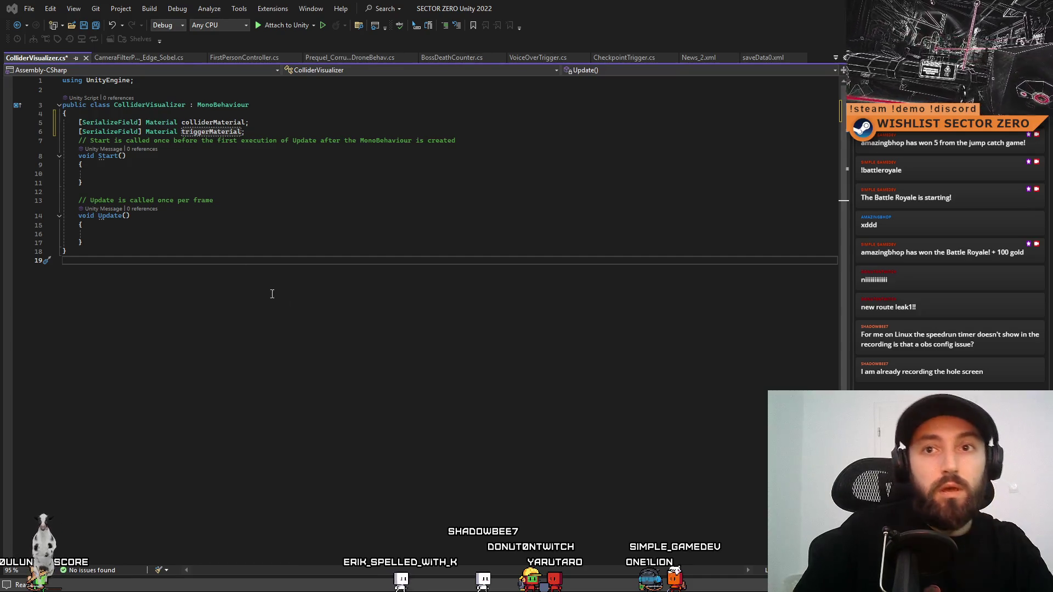
key(ctrl+a)
key(ctrl+v)
key(ctrl+s)
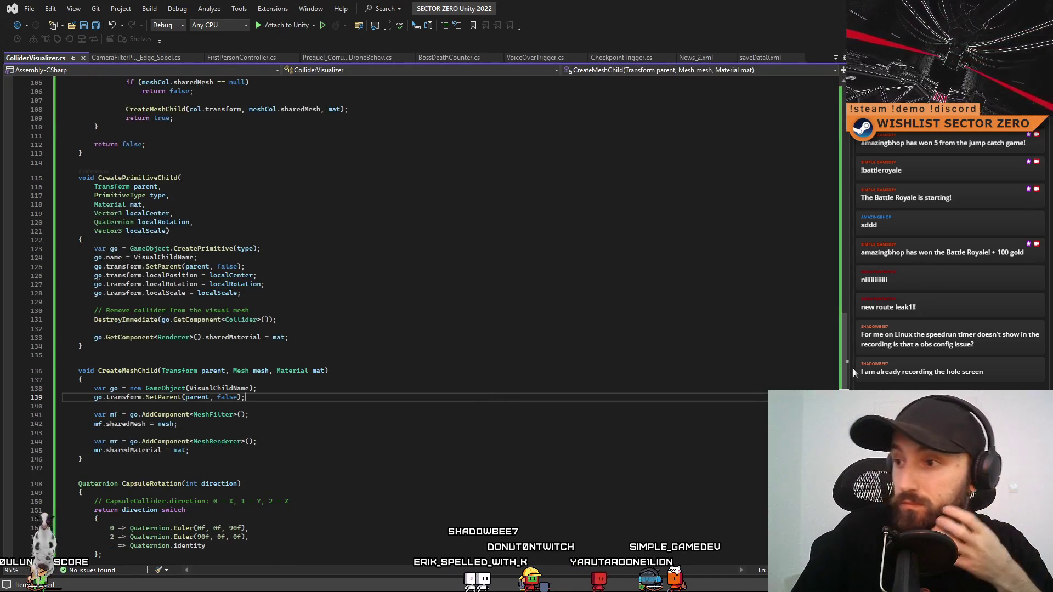
scroll(823, 308, down, 9)
scroll(810, 275, up, 20)
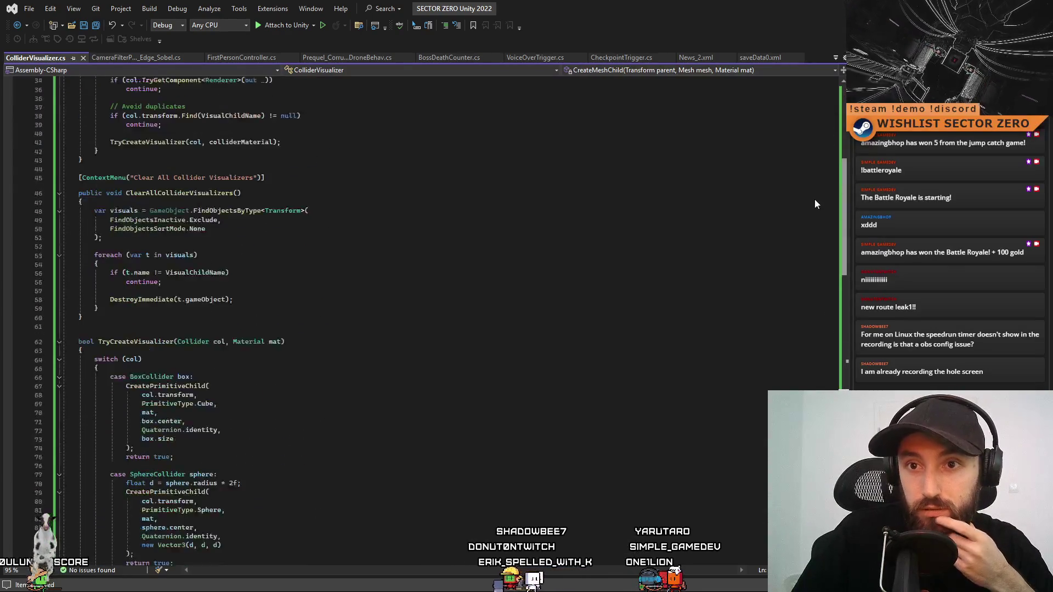
scroll(813, 181, up, 11)
click(817, 173)
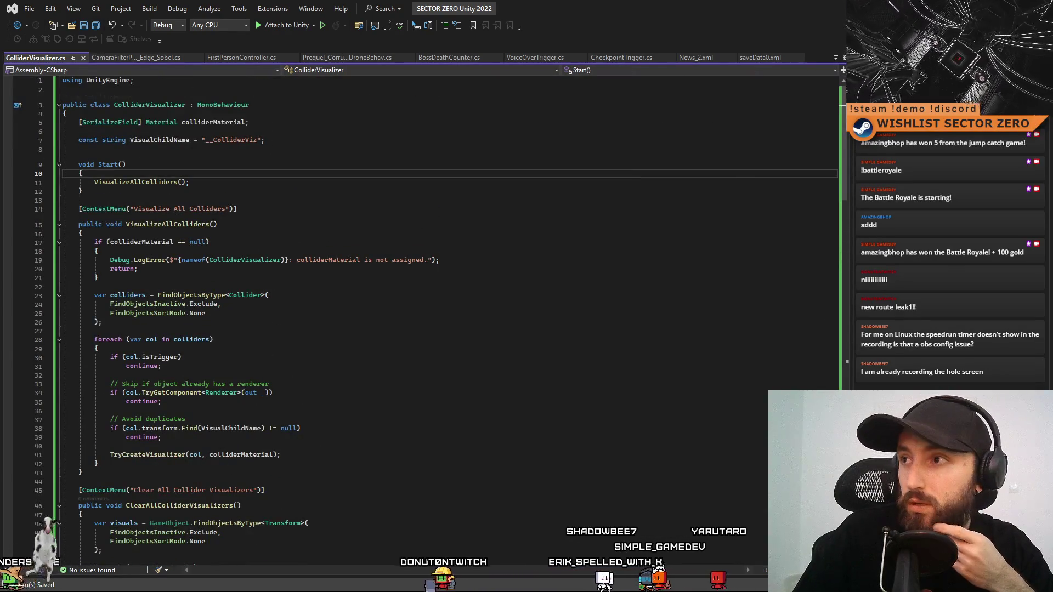
ctrl+click(136, 181)
key(ctrl+minus)
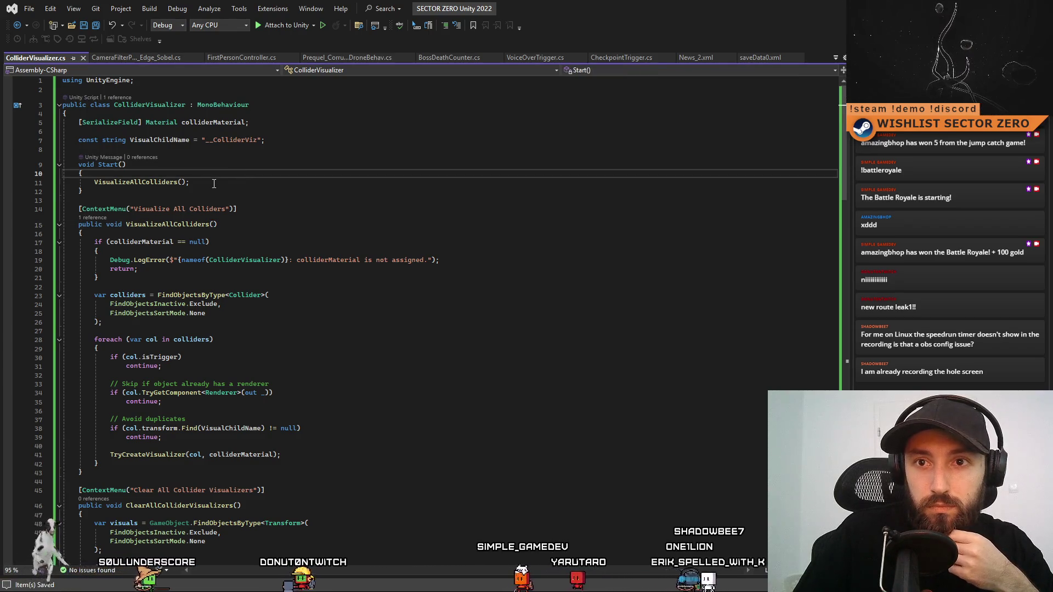
click(319, 193)
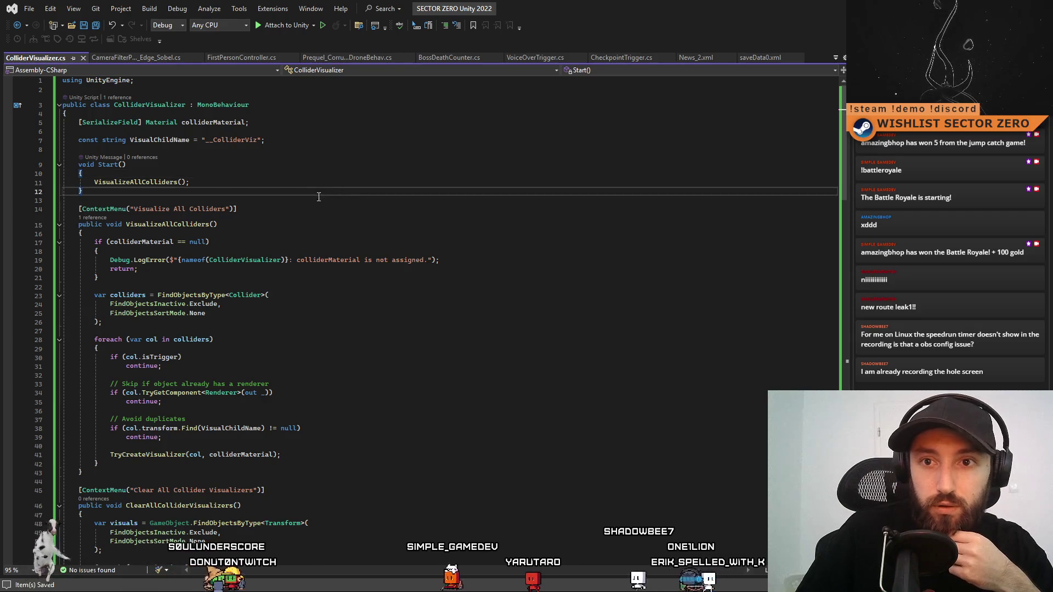
Rename Start() to Update() and add a field public bool DEBUG_TEST = false;
click(315, 187)
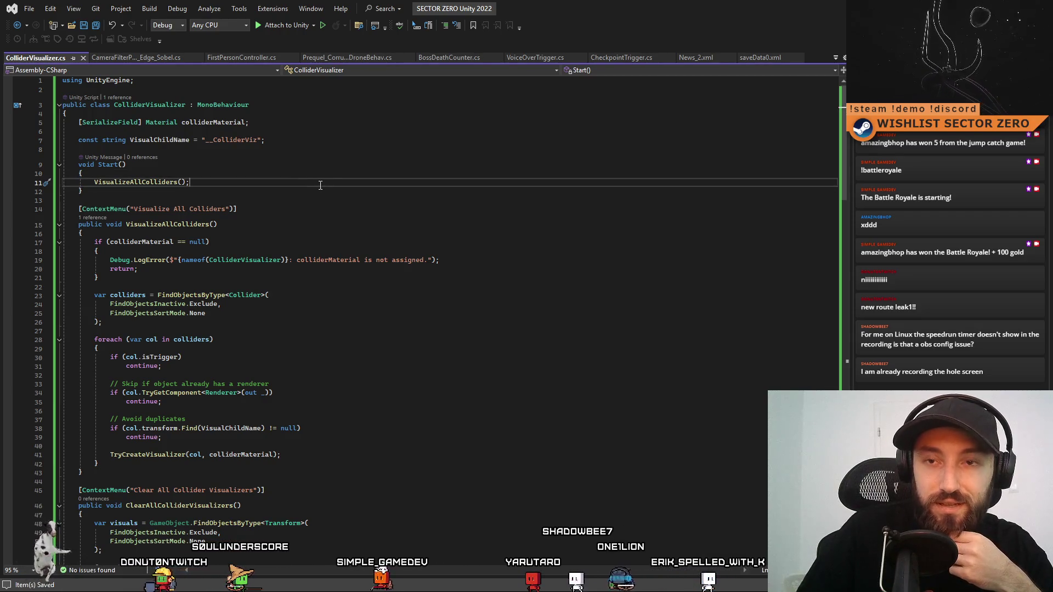
click(323, 175)
double_click(112, 166)
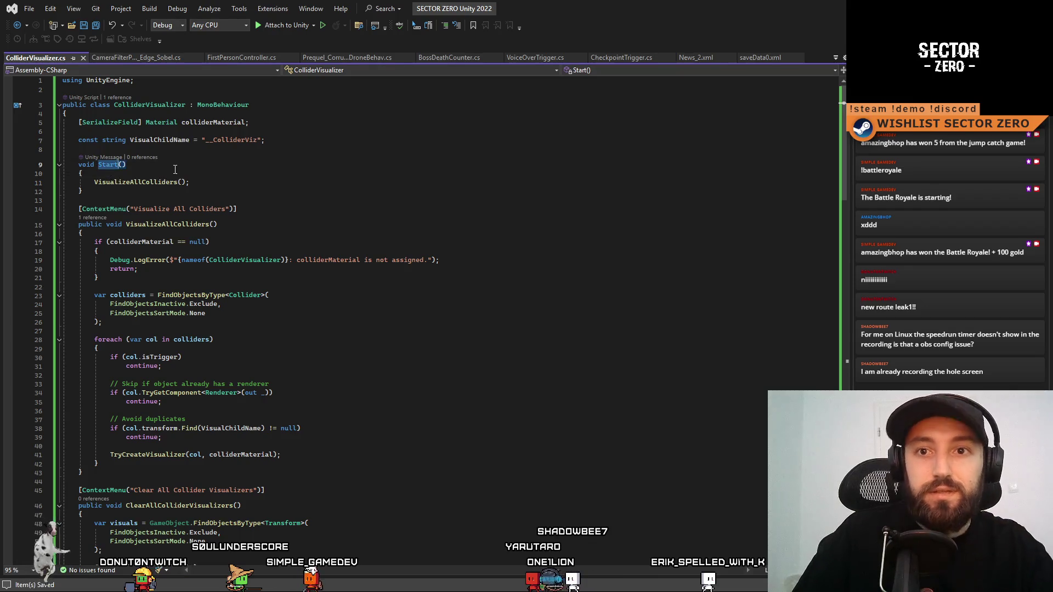
text(Update)
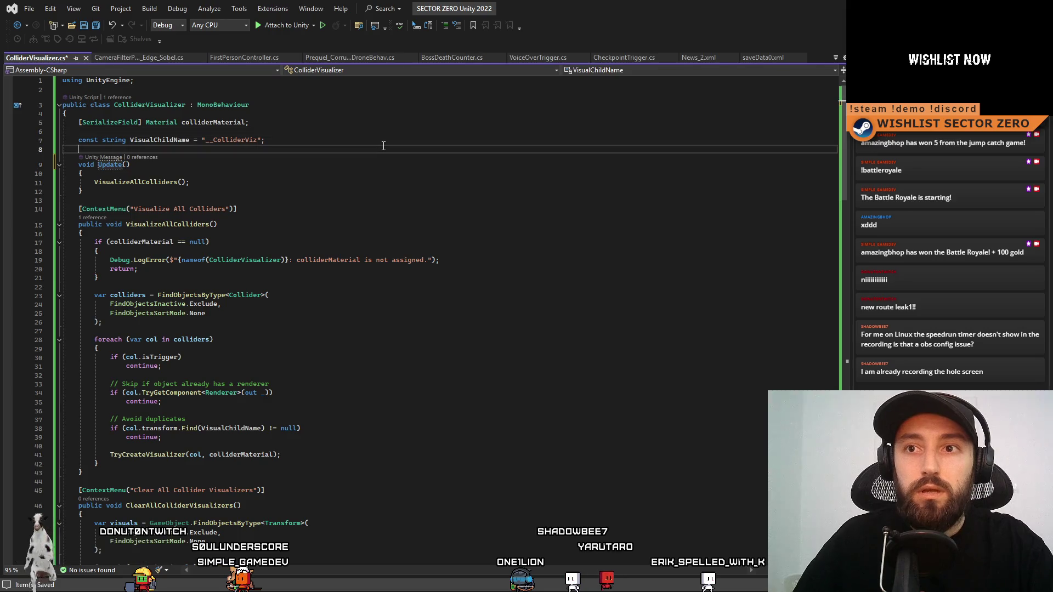
click(398, 141)
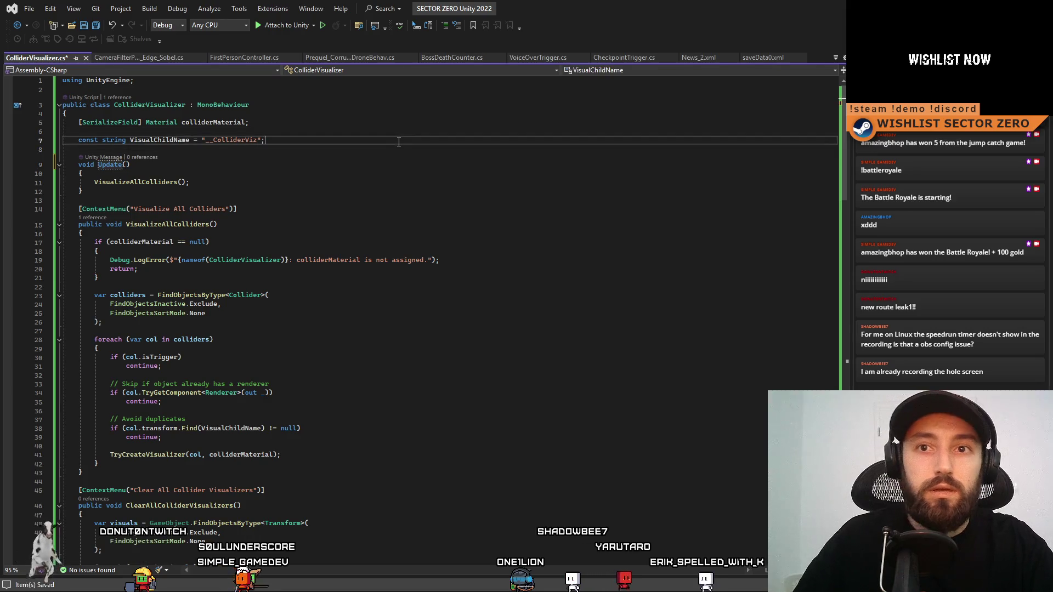
key(Return)
key(Return)
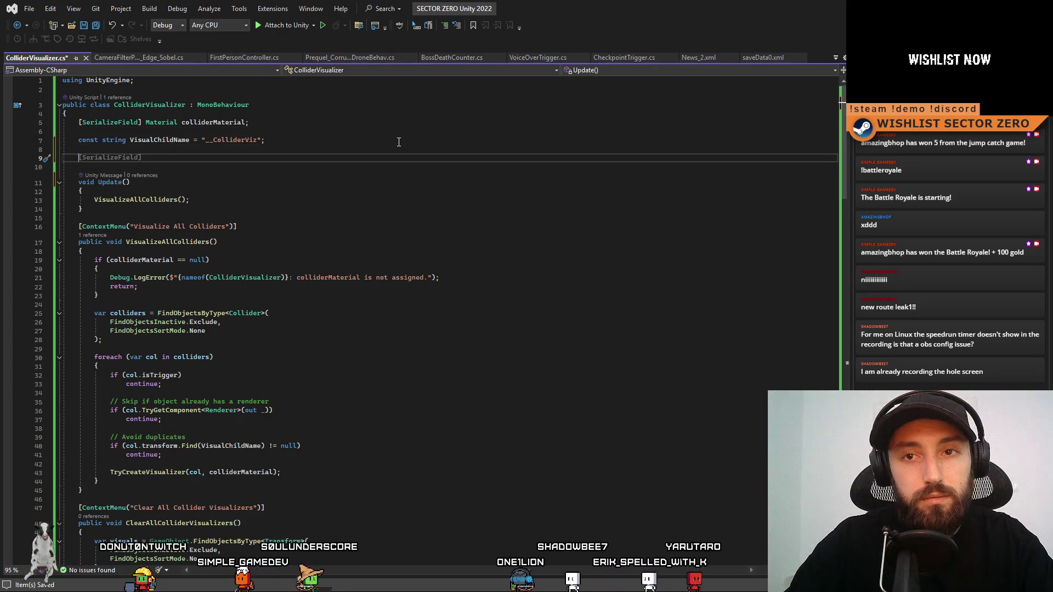
text(public )
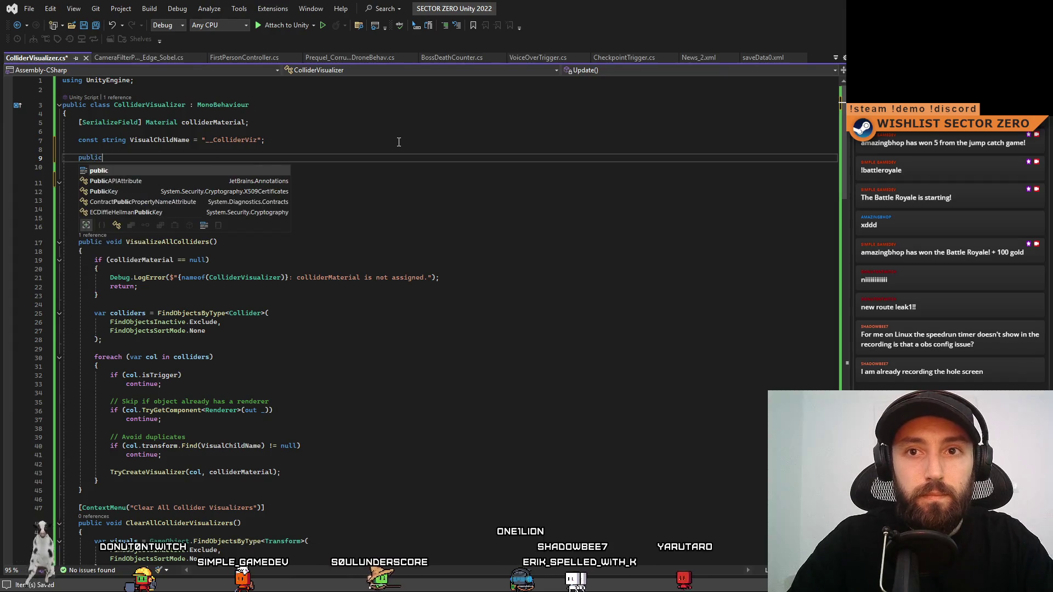
text(bool D)
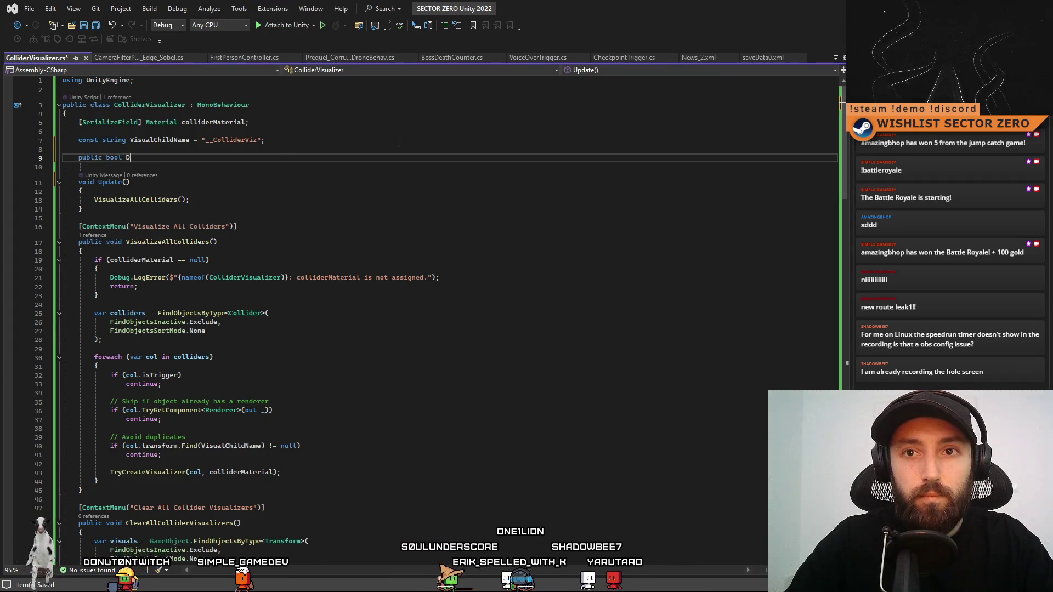
text(EBUG_TEST)
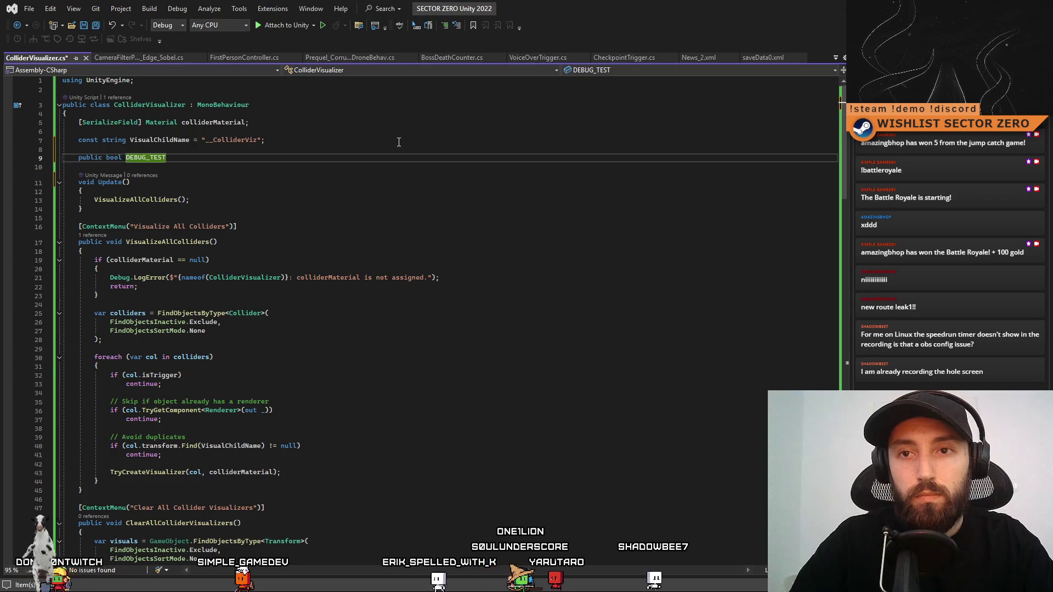
text( = false;)
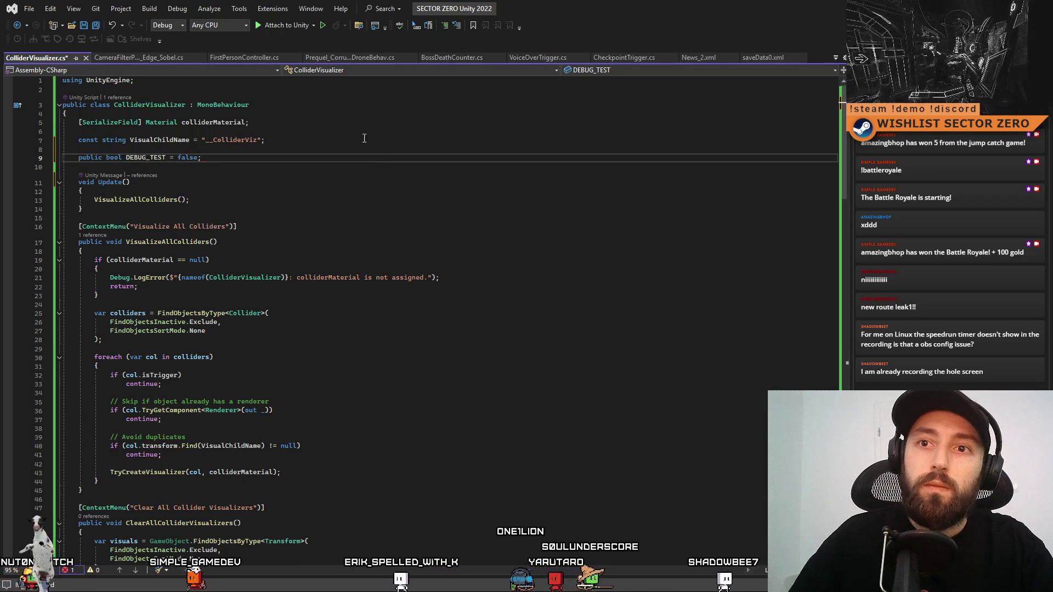
Wrap the VisualizeAllColliders() call in an if (DEBUG_TEST) block that first resets DEBUG_TEST to false
click(139, 192)
key(Return)
text(if)
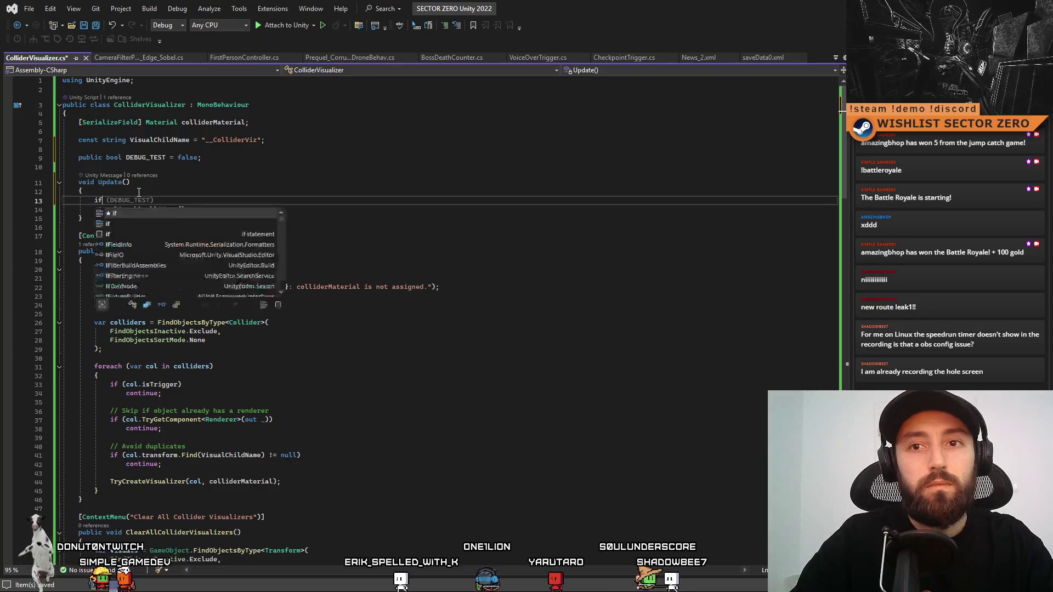
text((DEBUG_TEST){)
key(Return)
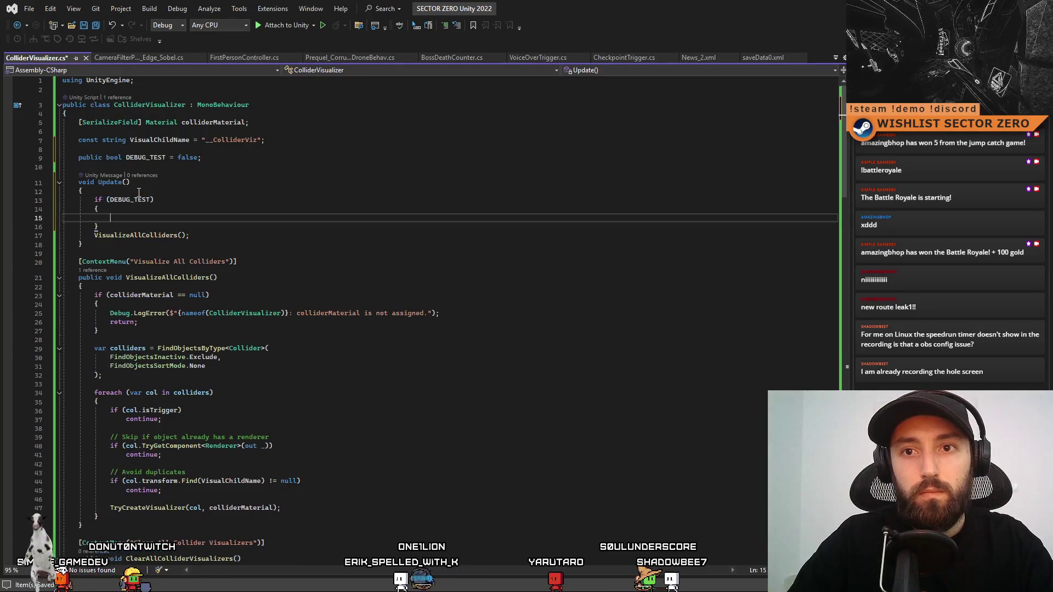
text(DEBUG_TEST)
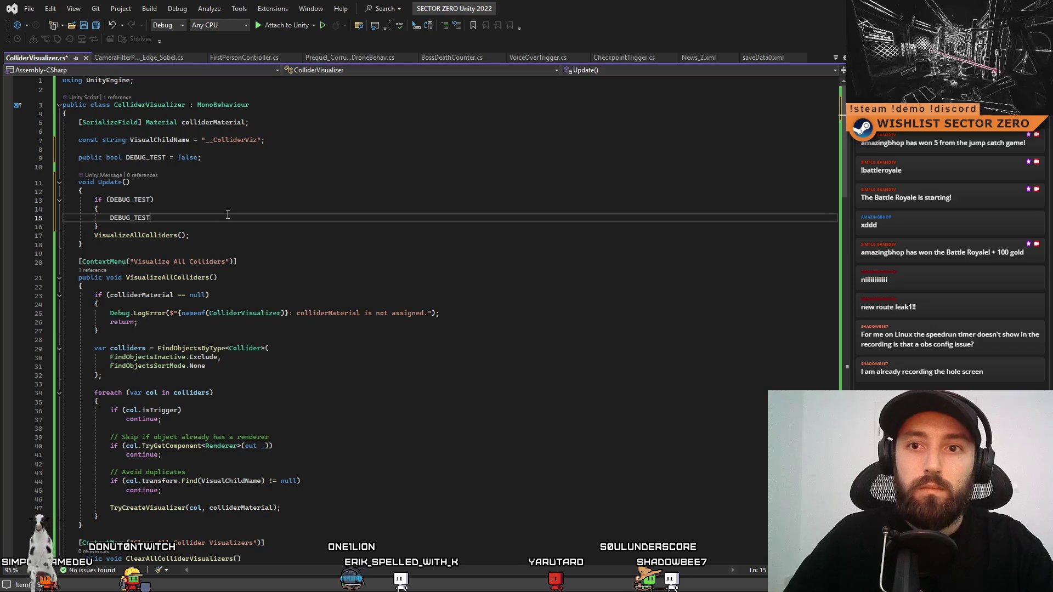
text(fas)
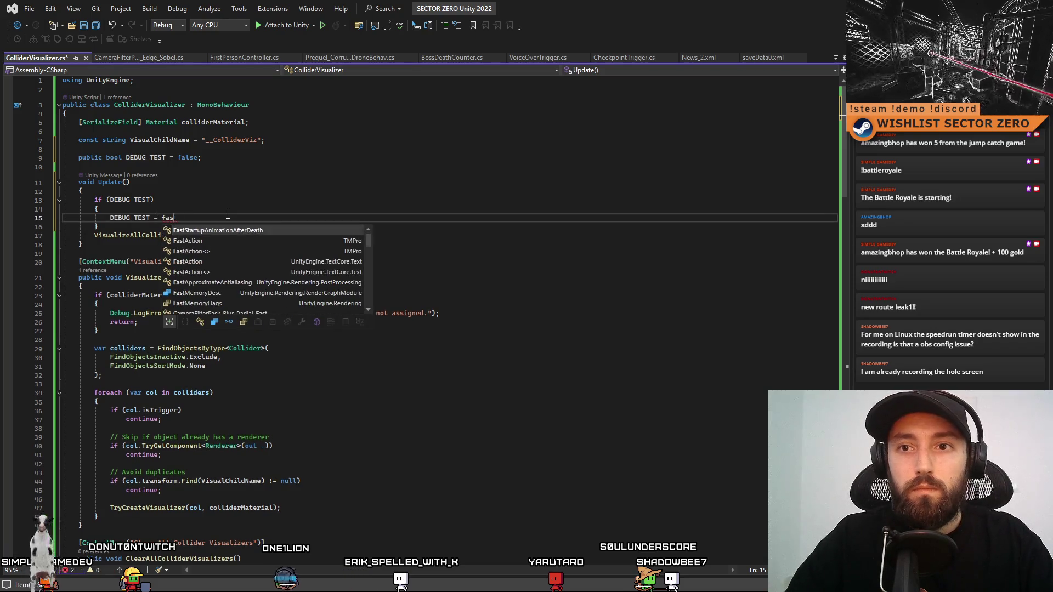
text(lele;)
drag(95, 235, 190, 235)
key(ctrl+x)
click(250, 218)
key(Return)
key(ctrl+v)
Duplicate the DEBUG_TEST field declaration on the line below it
click(317, 211)
drag(78, 157, 161, 157)
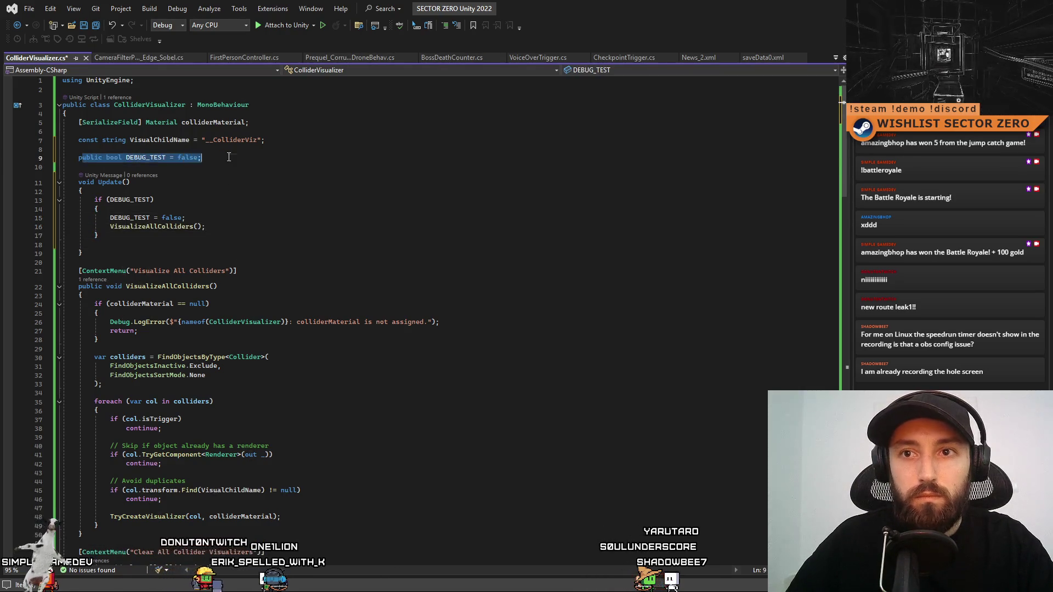
key(ctrl+c)
key(End)
key(Return)
key(ctrl+v)
Rename the copied field to public bool DEBUG_TEST_CLEANUP
text(_CLEANUP)
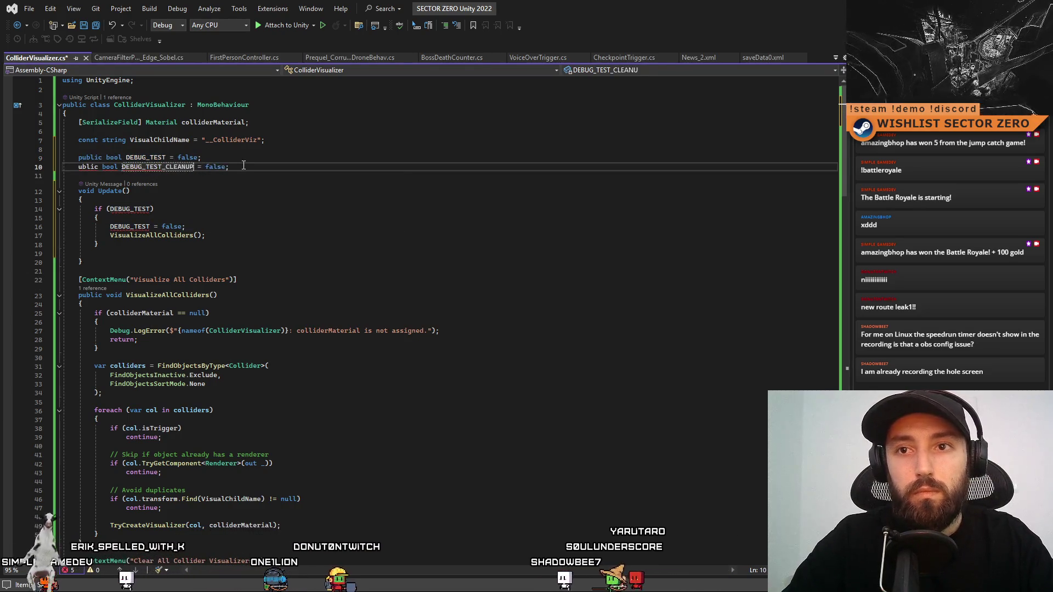
key(Home)
text(p)
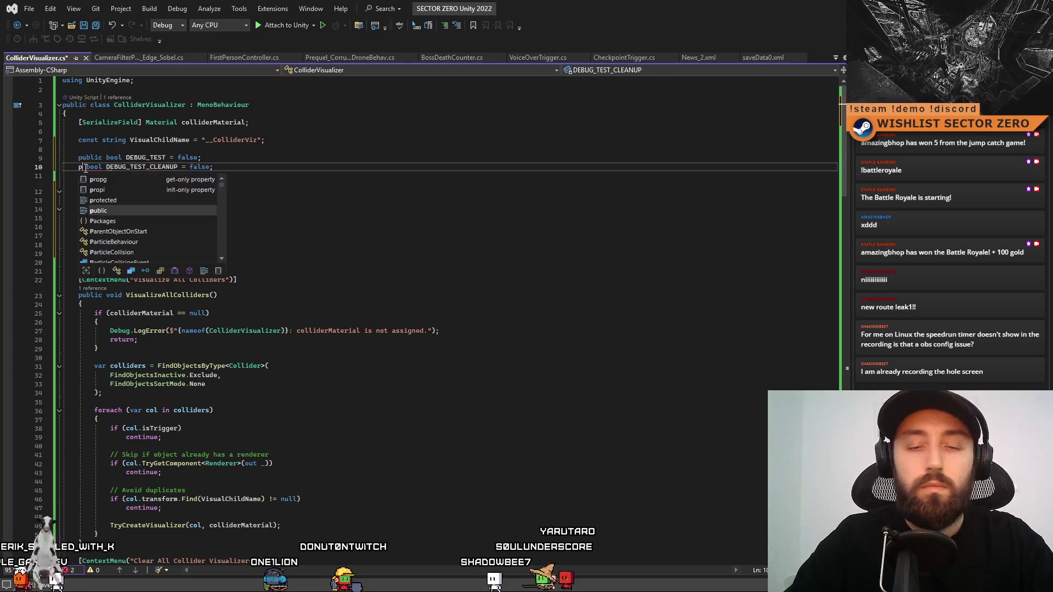
text(ublic)
key(Escape)
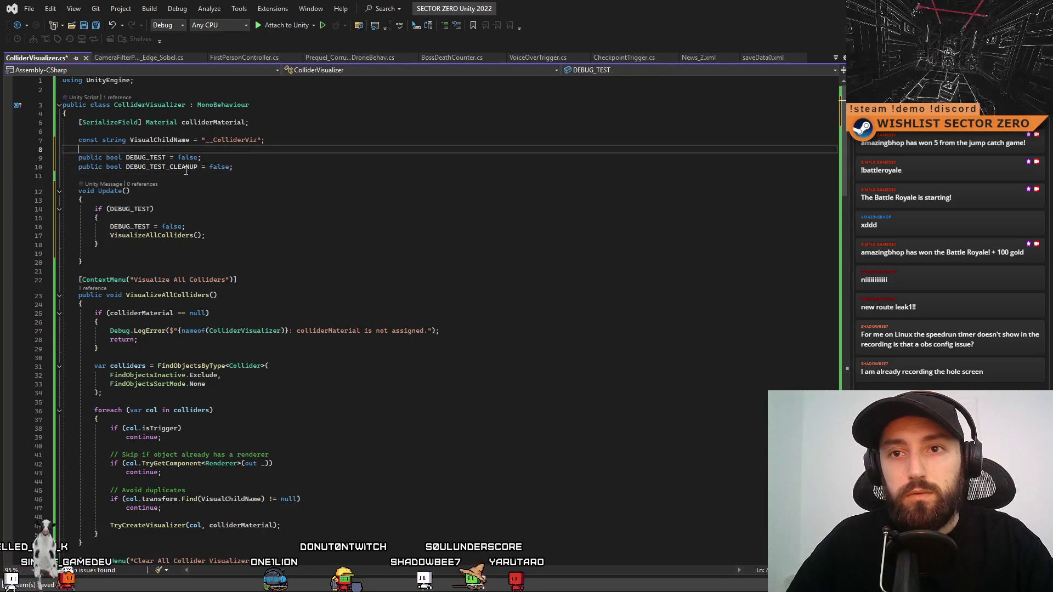
Add a second if block that checks and resets DEBUG_TEST_CLEANUP instead of DEBUG_TEST
click(119, 243)
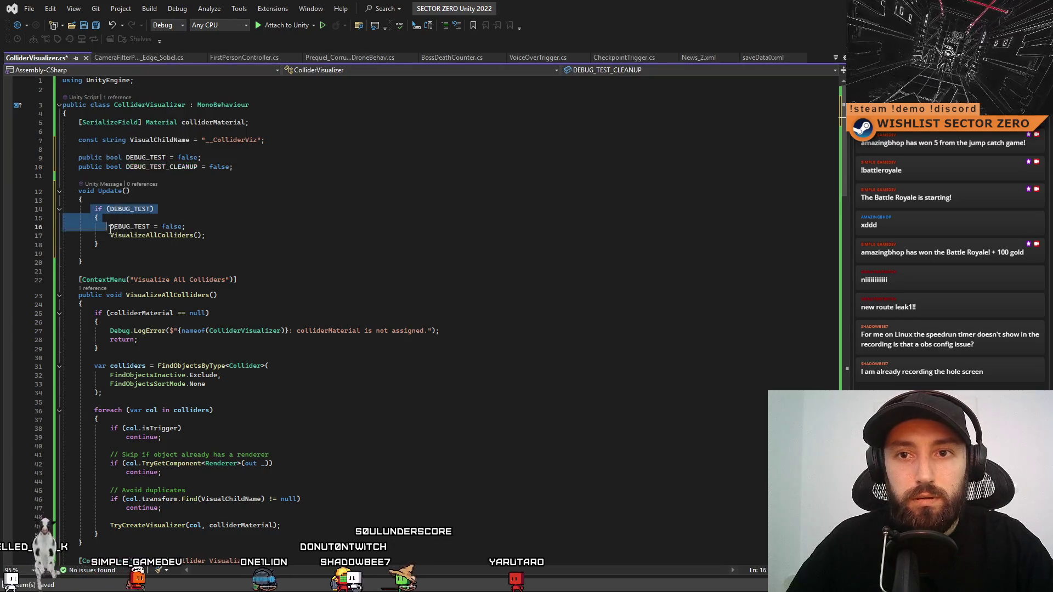
key(ctrl+v)
double_click(174, 168)
double_click(135, 261)
key(ctrl+v)
double_click(138, 280)
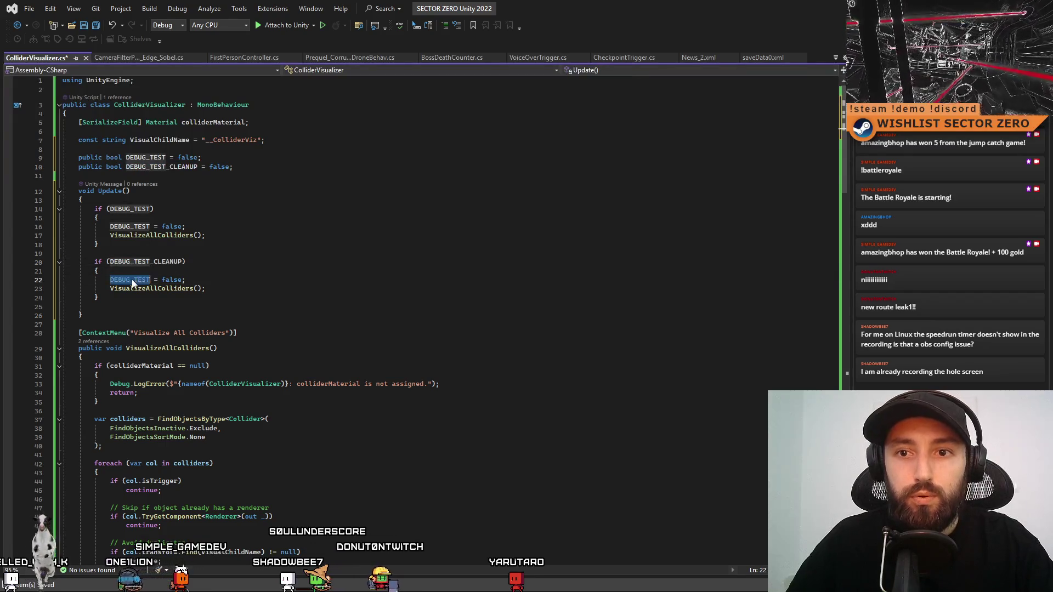
key(ctrl+v)
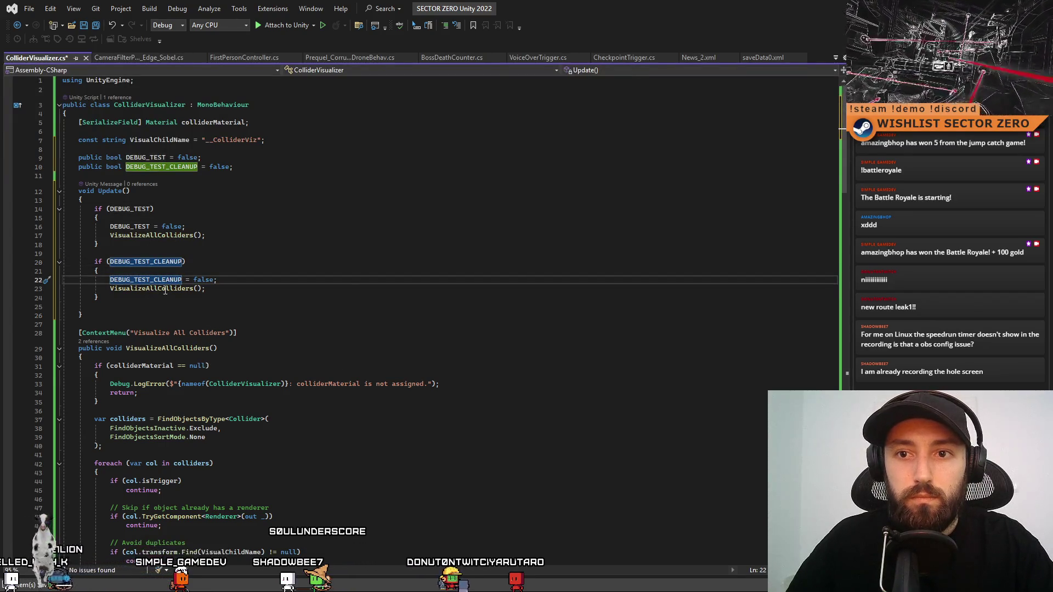
Make the cleanup block call ClearAllColliderVisualizers()
double_click(164, 291)
text(Cleanu)
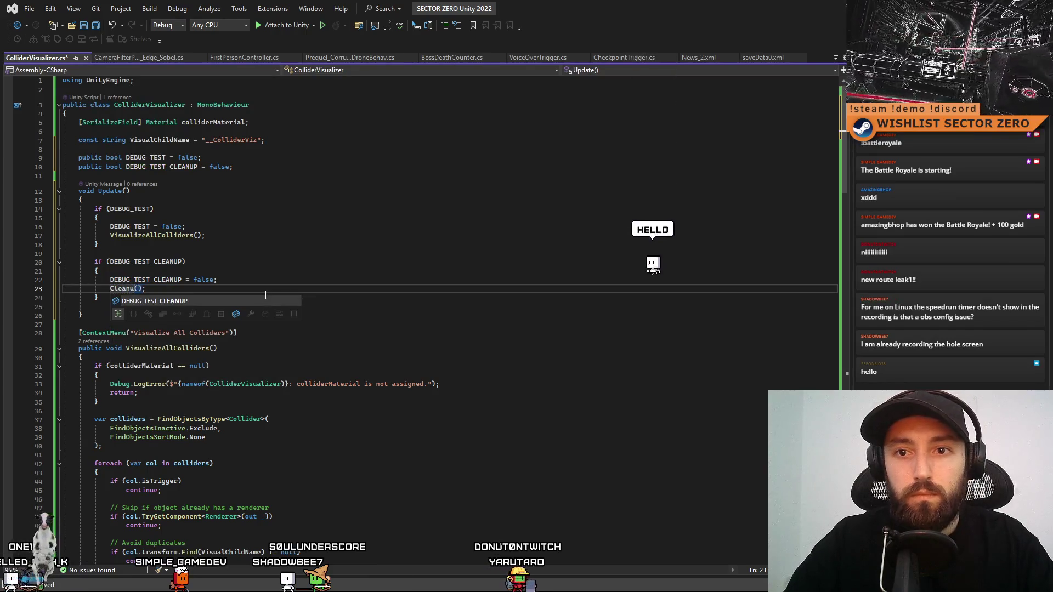
key(BackSpace)
click(343, 235)
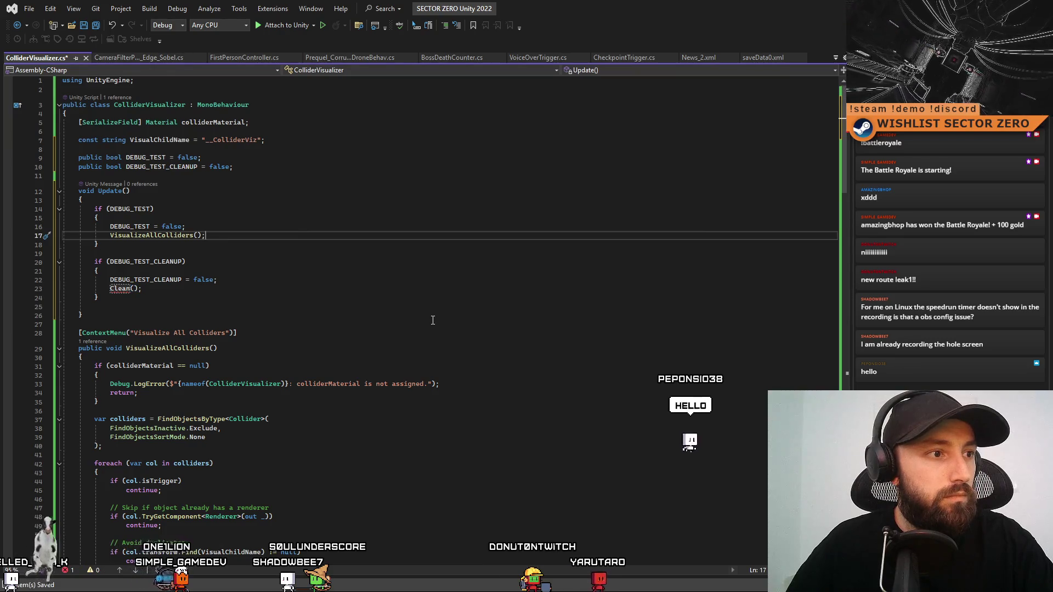
scroll(544, 369, down, 12)
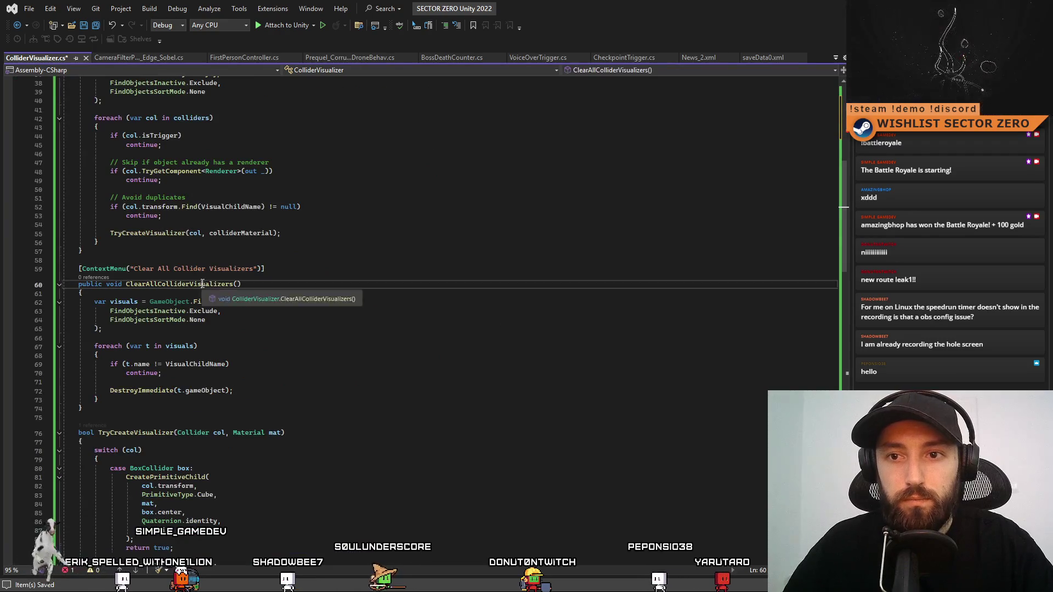
double_click(215, 284)
scroll(494, 230, up, 12)
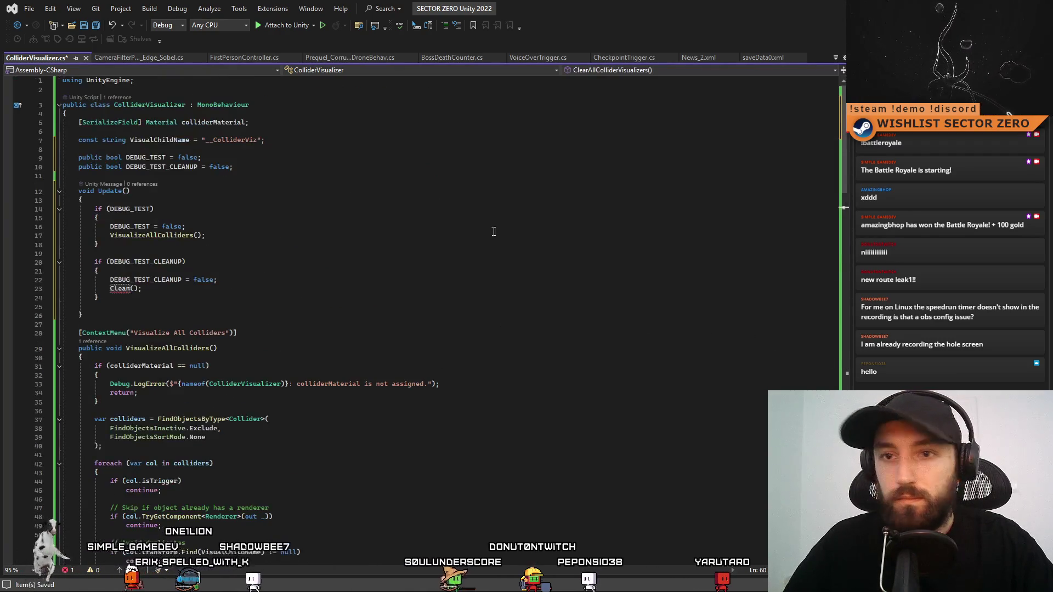
click(249, 280)
key(Return)
key(ctrl+v)
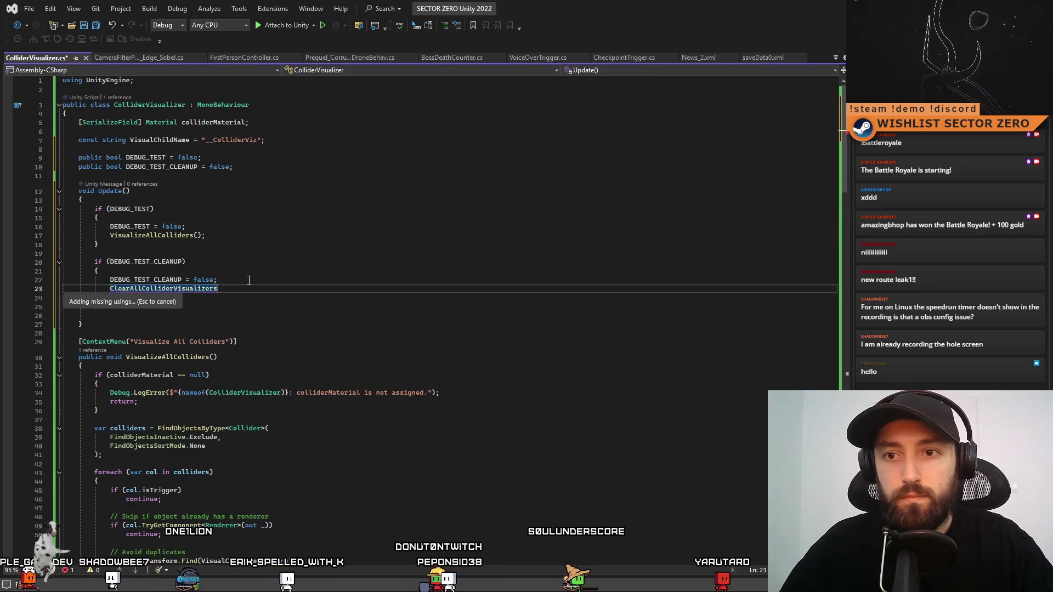
text(();)
key(Return)
Delete the stray Clean(); line, save ColliderVisualizer.cs and return to Unity
text(Clean();)
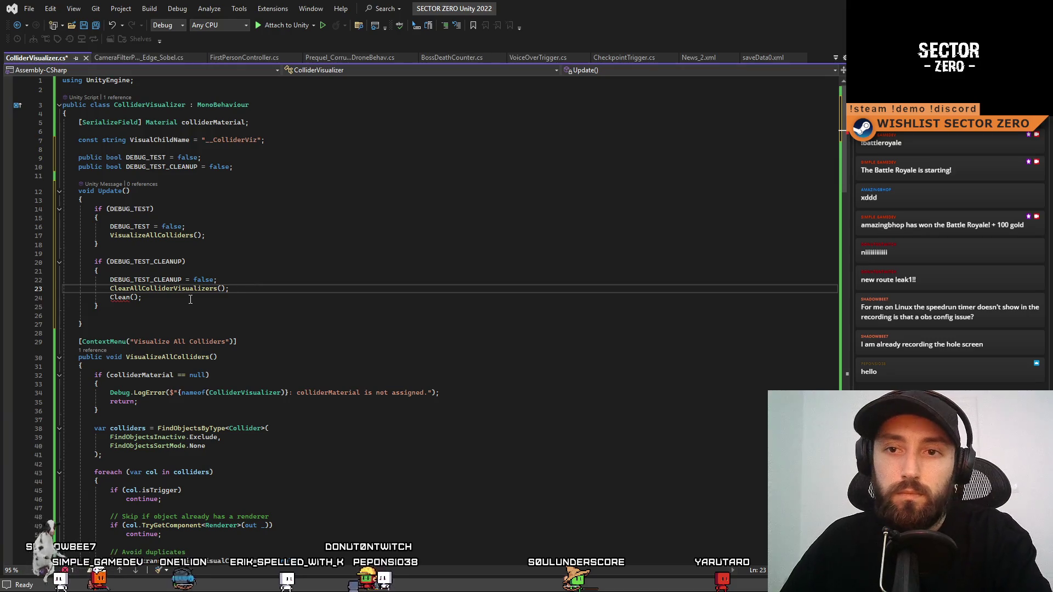
key(ctrl+x)
click(99, 244)
key(ctrl+s)
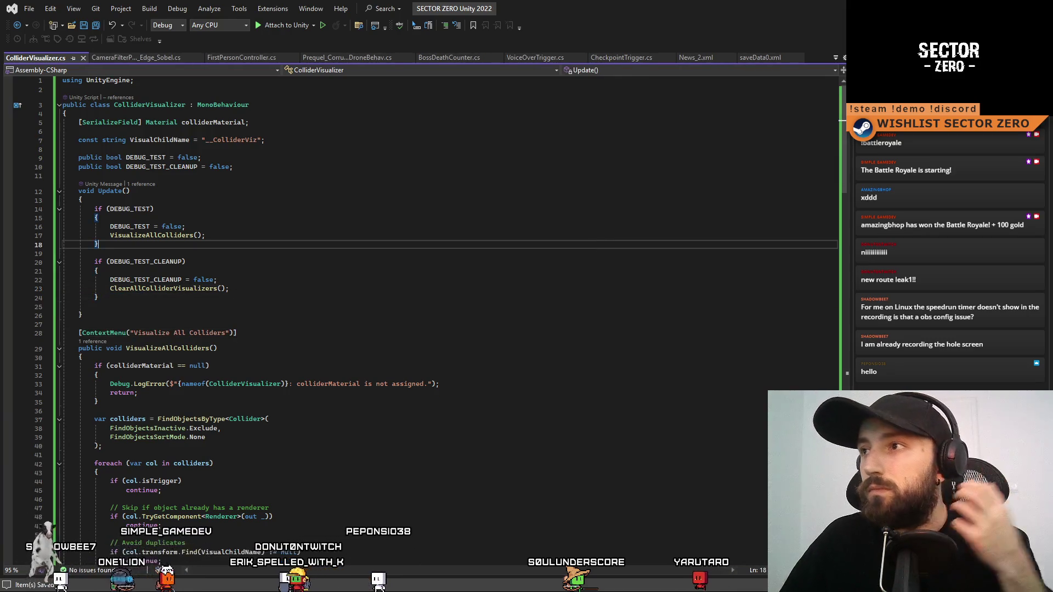
key(alt+Tab)
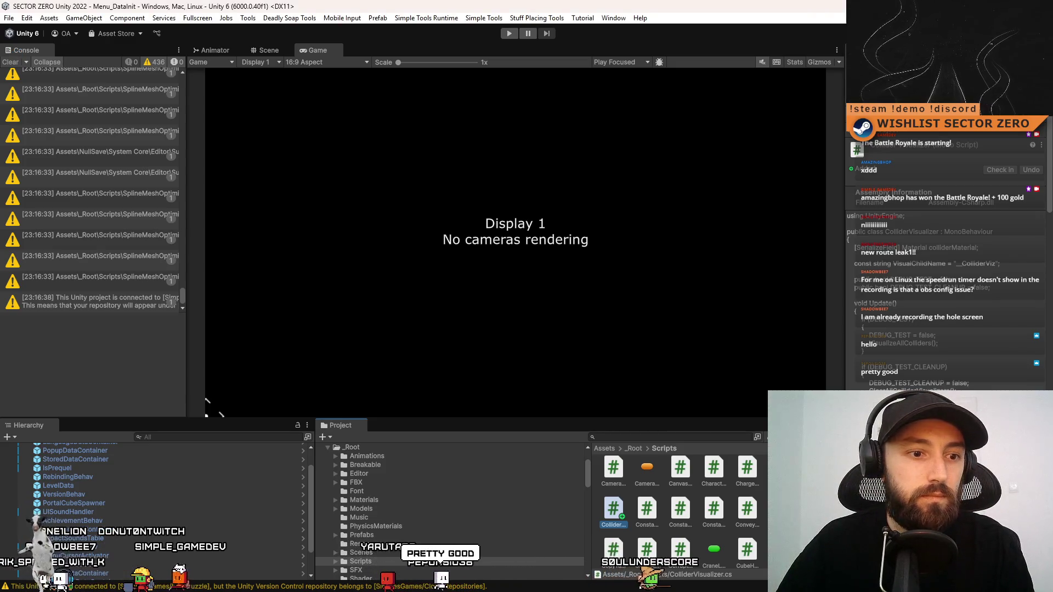
Select LanguageDataContainer in the Menu_DataInit Hierarchy and open its script in Visual Studio
click(107, 473)
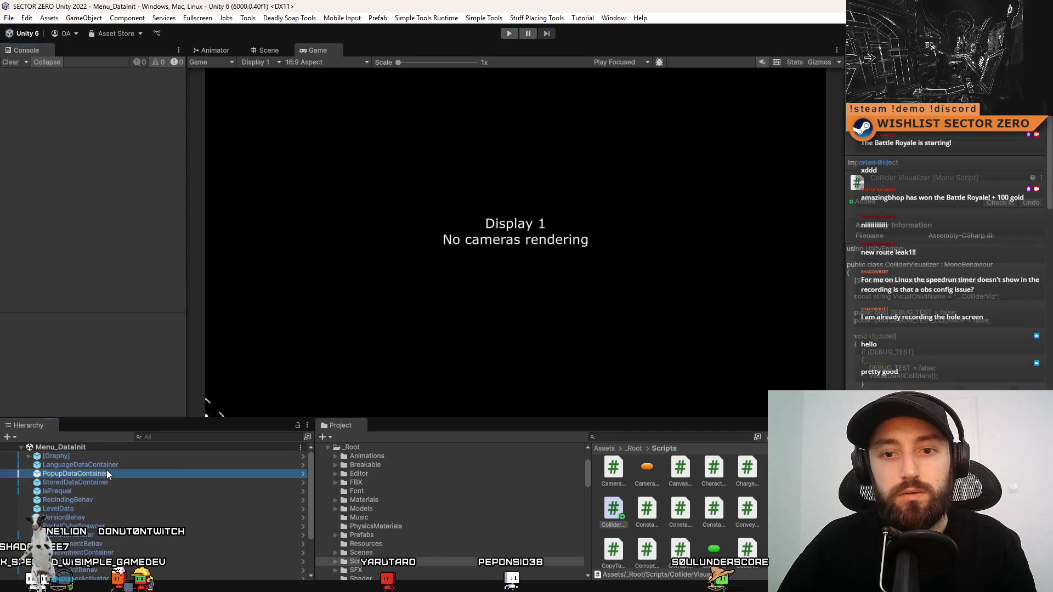
click(172, 462)
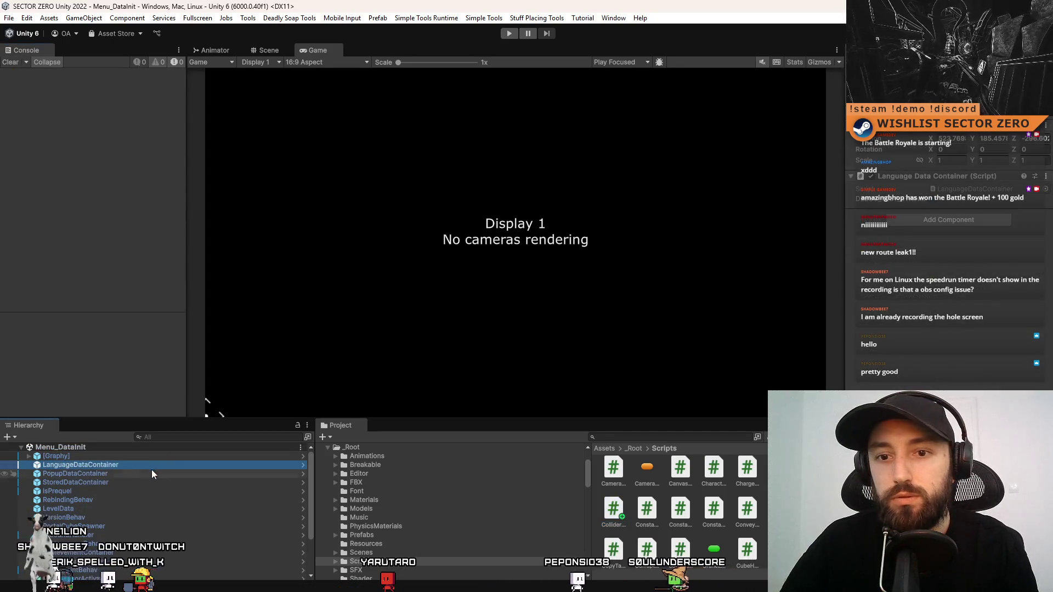
click(975, 189)
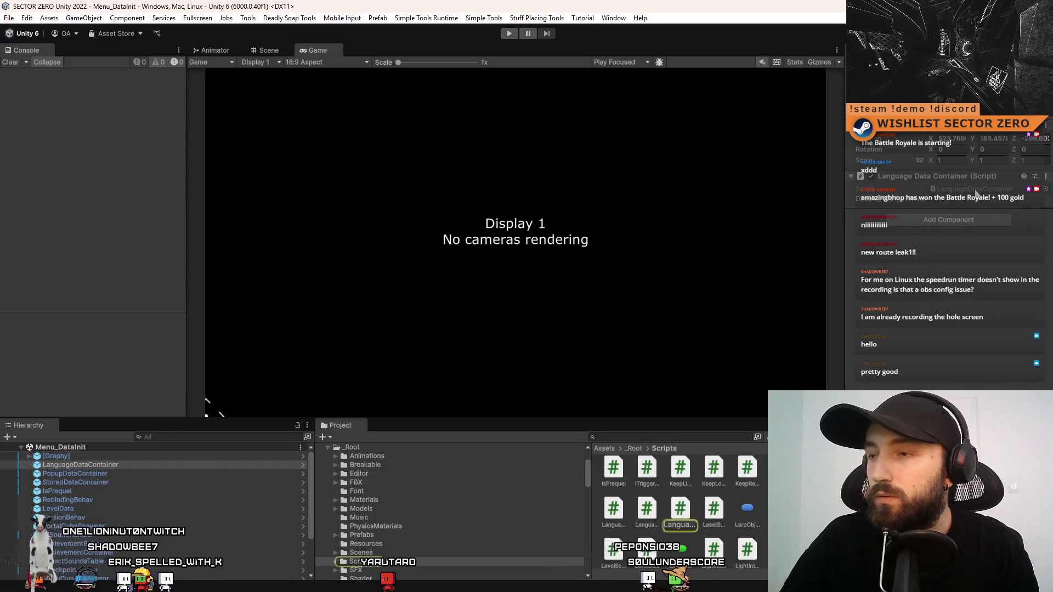
double_click(975, 193)
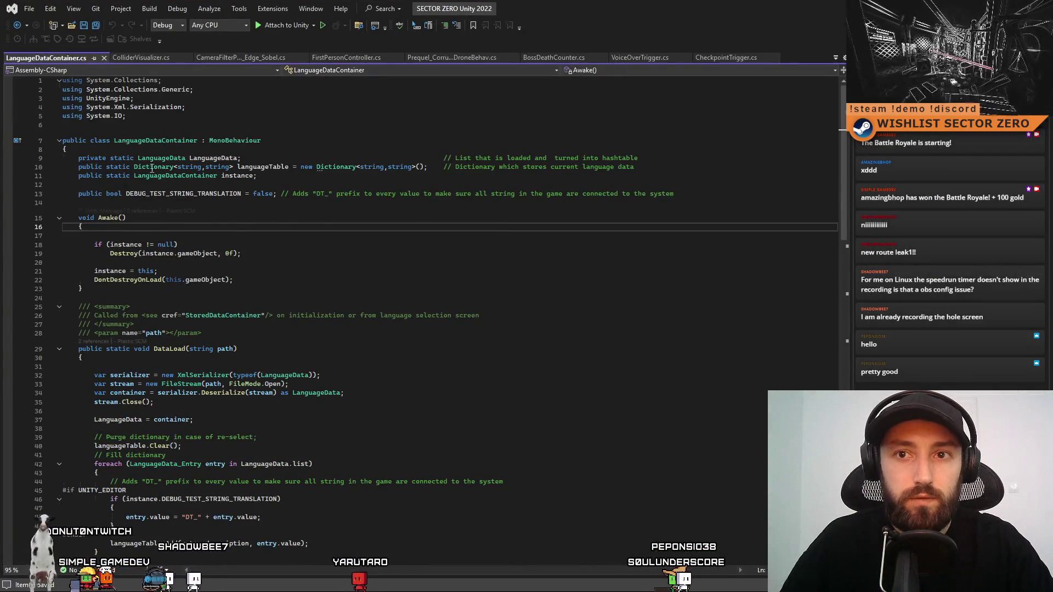
Copy the static instance field from LanguageDataContainer into the ColliderVisualizer class
triple_click(269, 176)
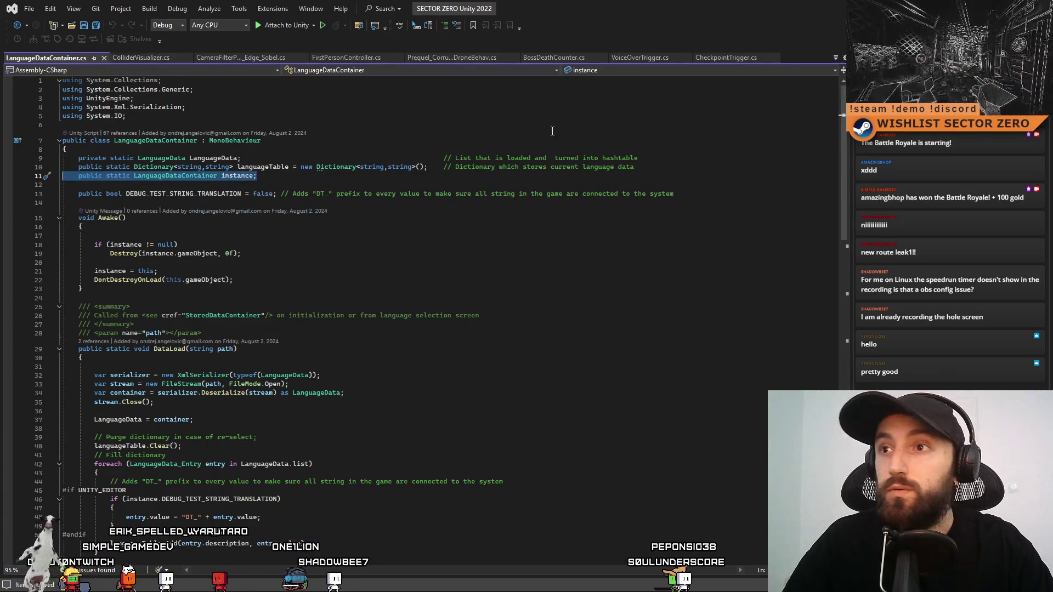
click(142, 58)
click(306, 131)
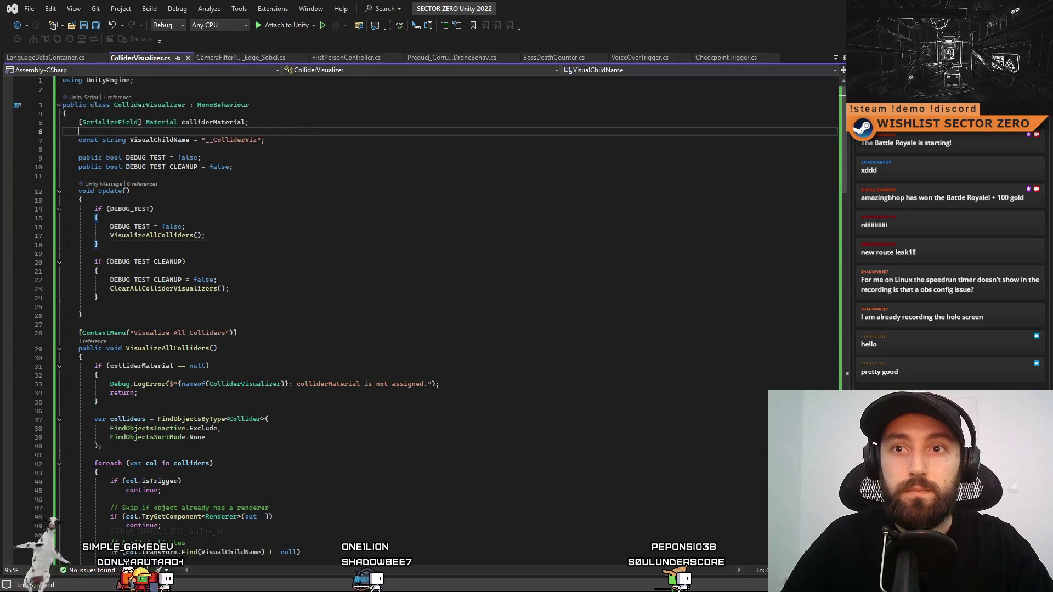
key(Up)
key(ctrl+Return)
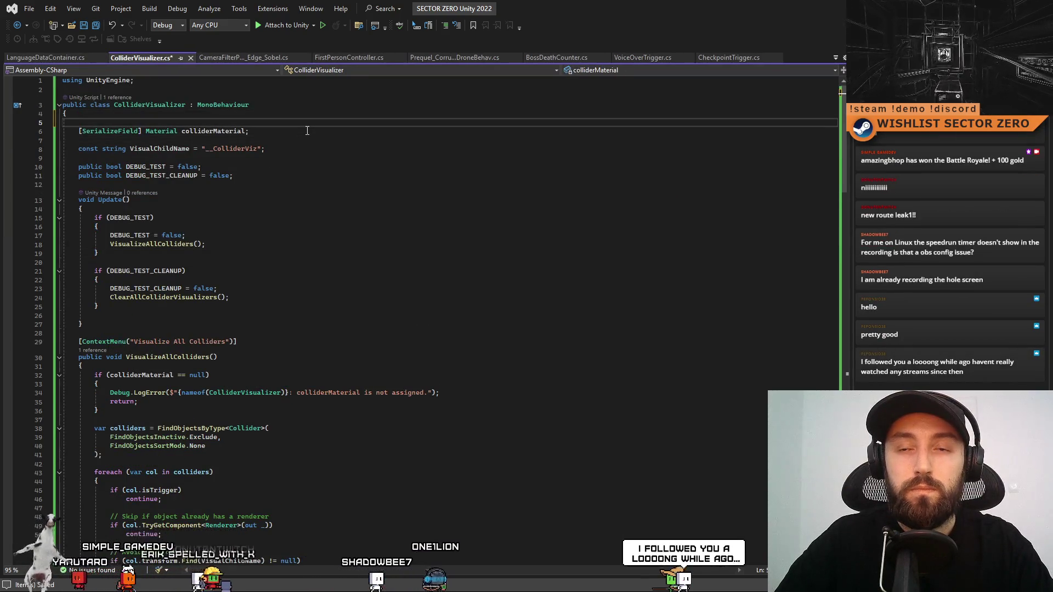
key(ctrl+z)
key(Down)
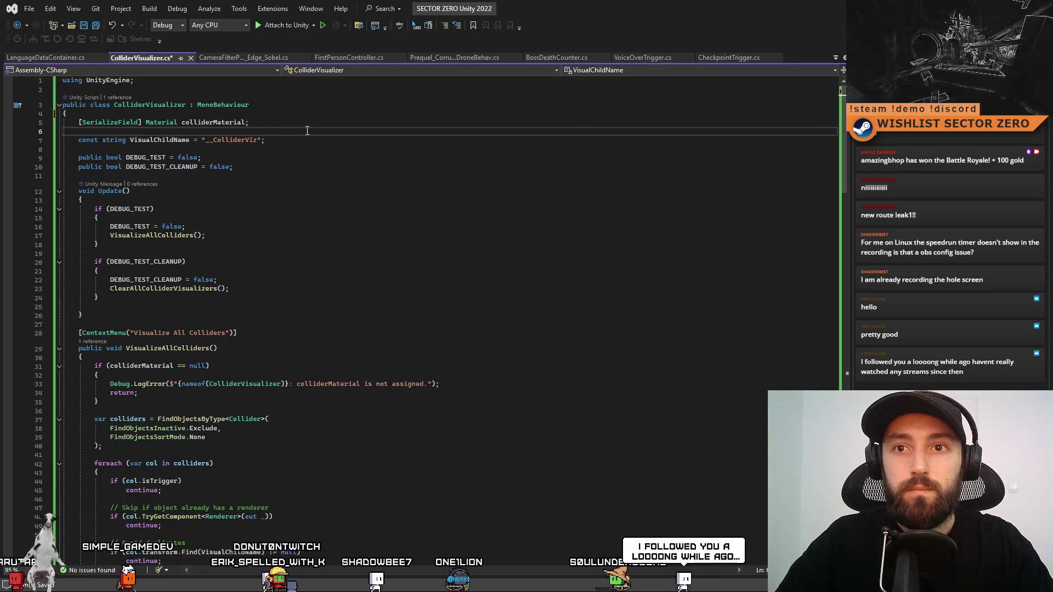
key(Up)
key(Up)
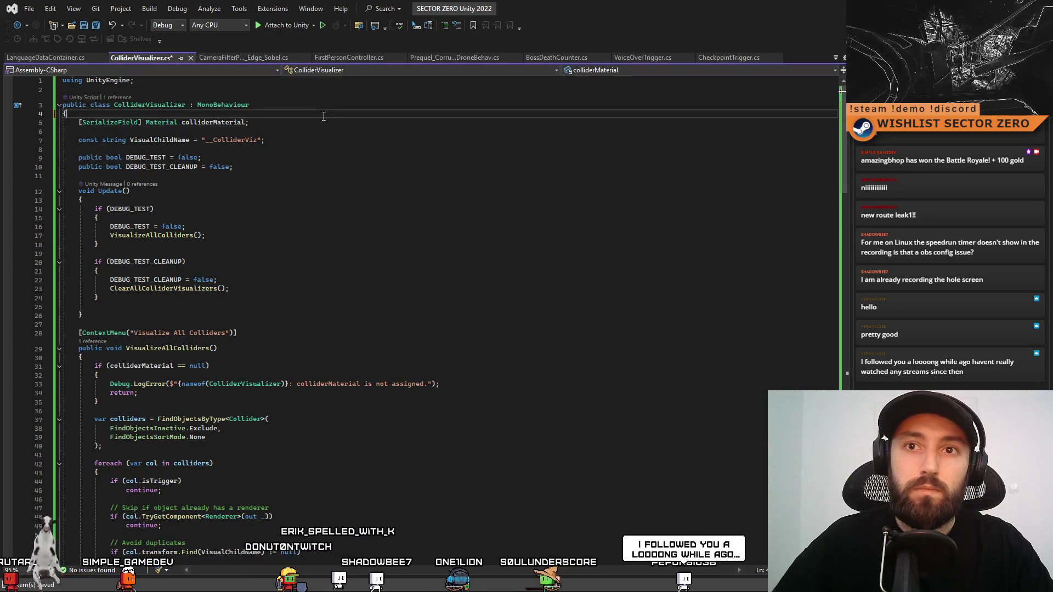
key(Return)
key(ctrl+v)
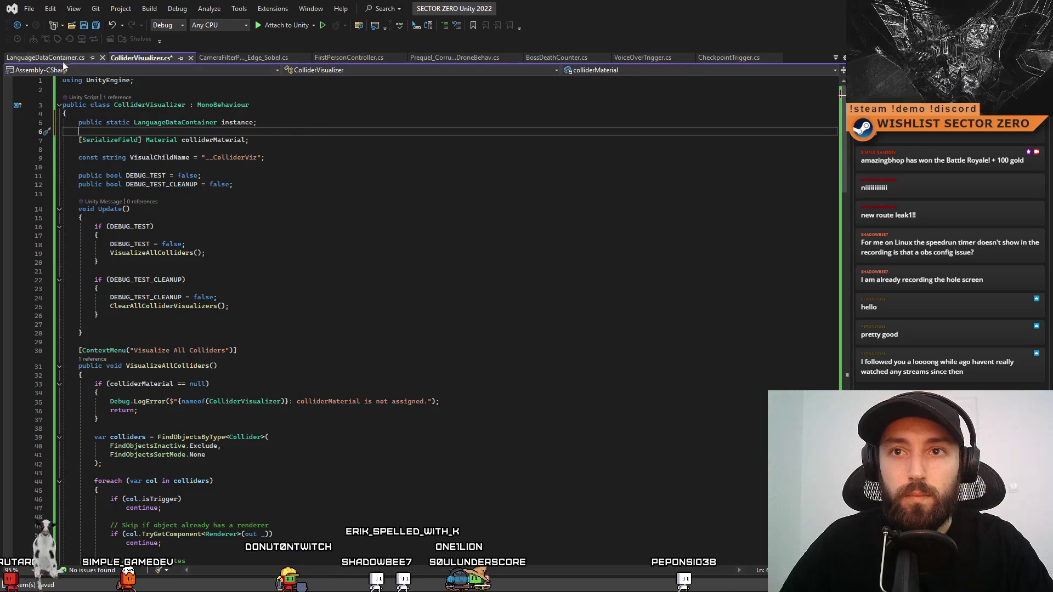
Add an Awake method above Update for the duplicate-destroying singleton check
click(64, 58)
key(Right)
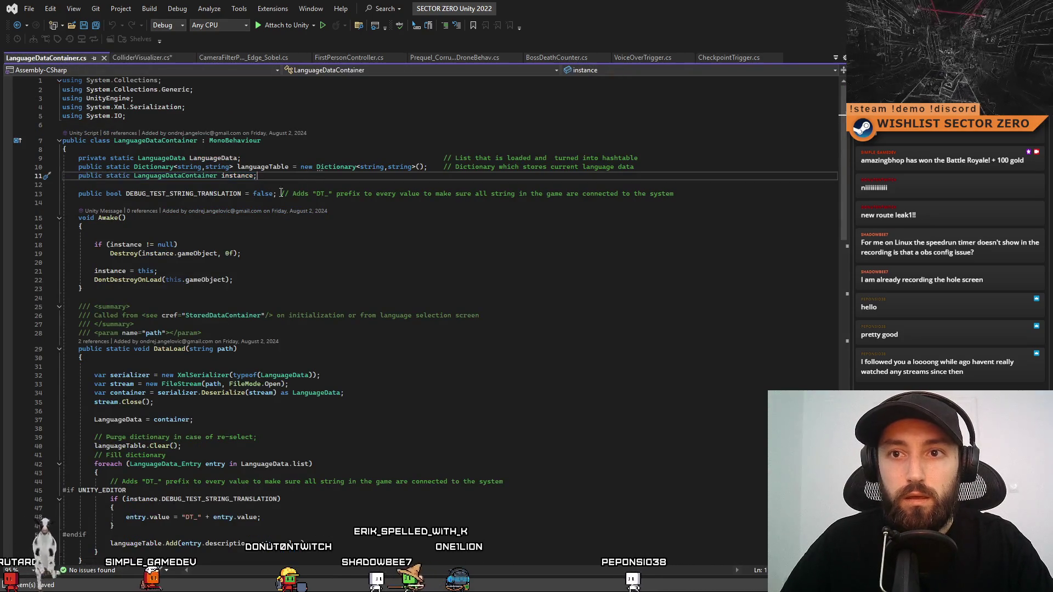
drag(82, 244, 181, 245)
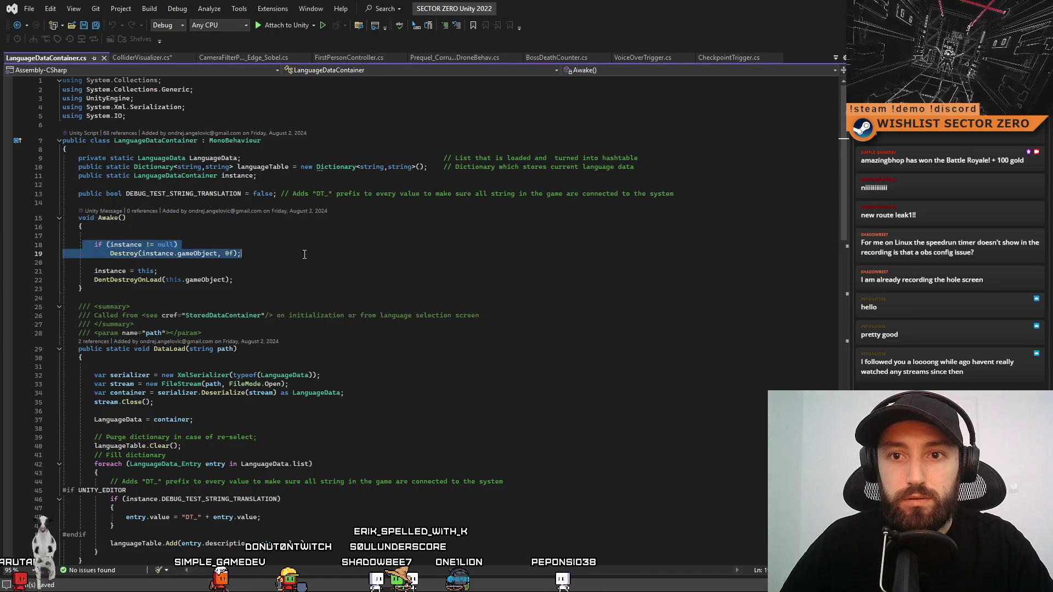
click(142, 58)
click(294, 196)
key(Return)
text(wa)
key(Tab)
key(Tab)
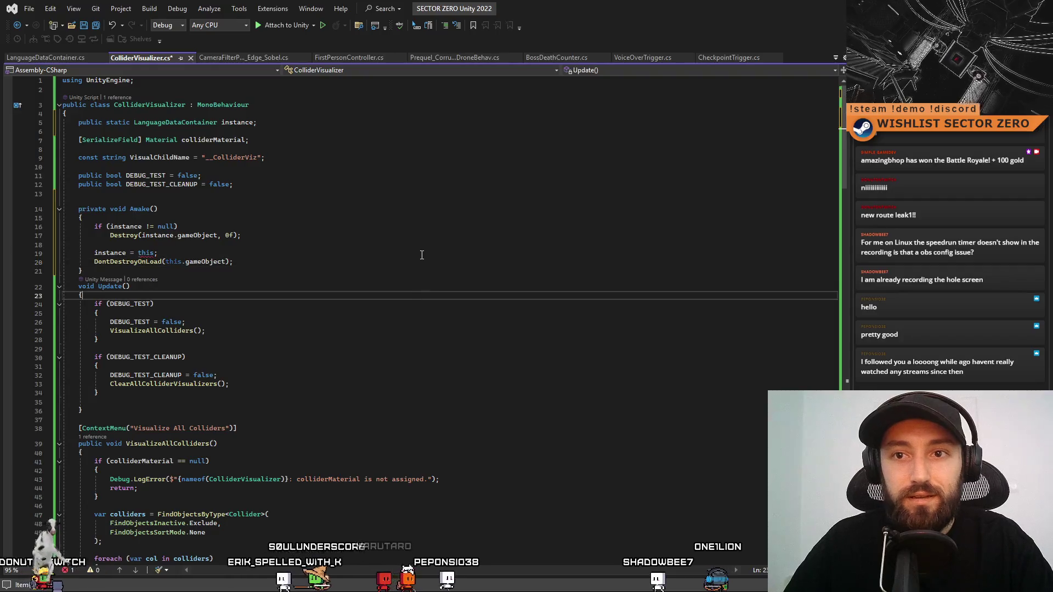
Change the instance field type to ColliderVisualizer and save the script
double_click(109, 253)
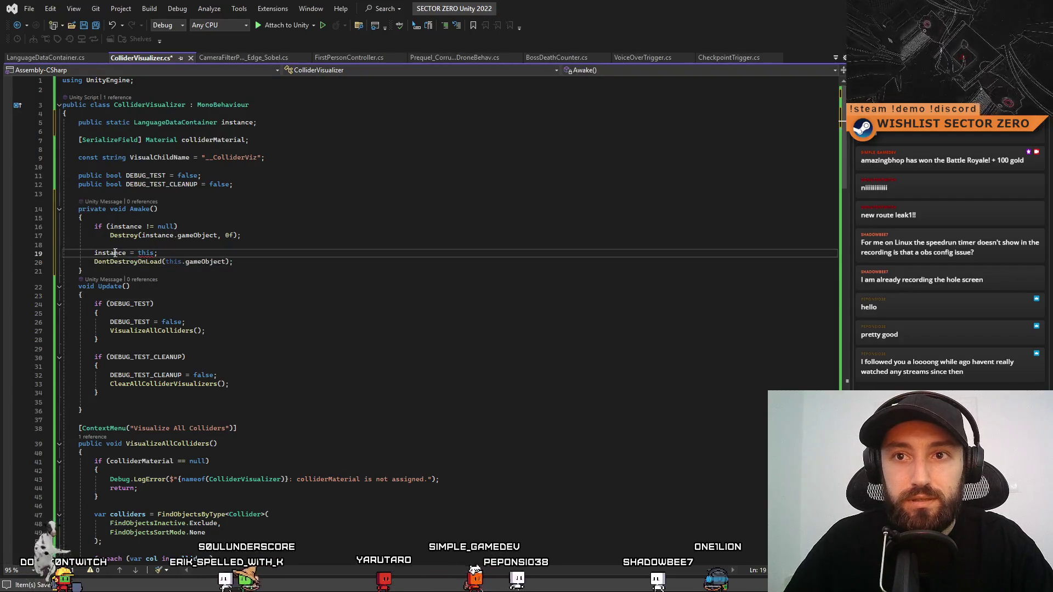
double_click(144, 105)
key(ctrl+c)
double_click(175, 122)
key(ctrl+v)
click(359, 149)
click(348, 253)
click(261, 322)
click(263, 429)
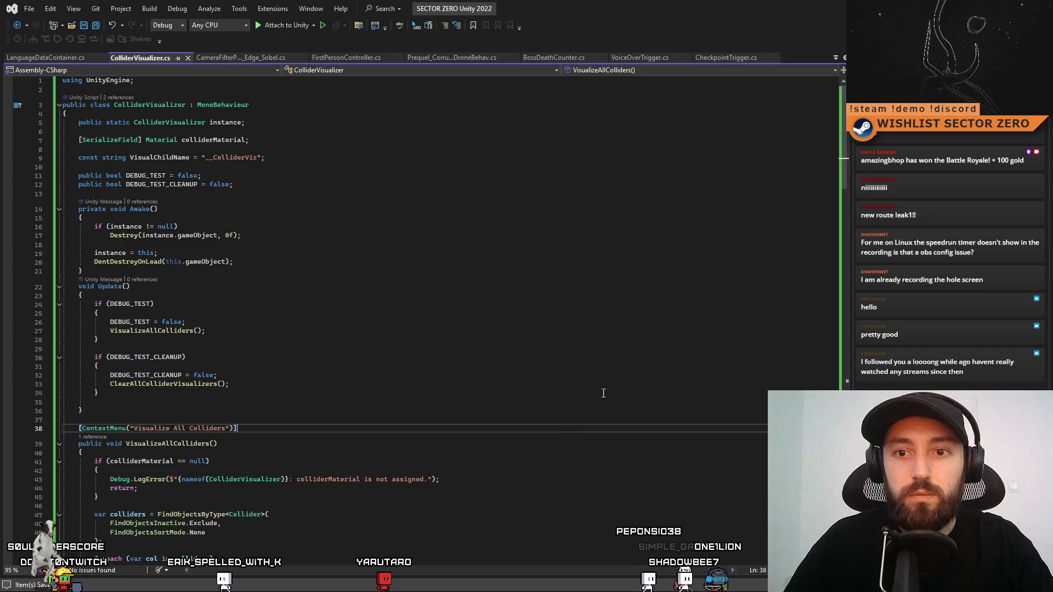
key(ctrl+s)
key(alt+Tab)
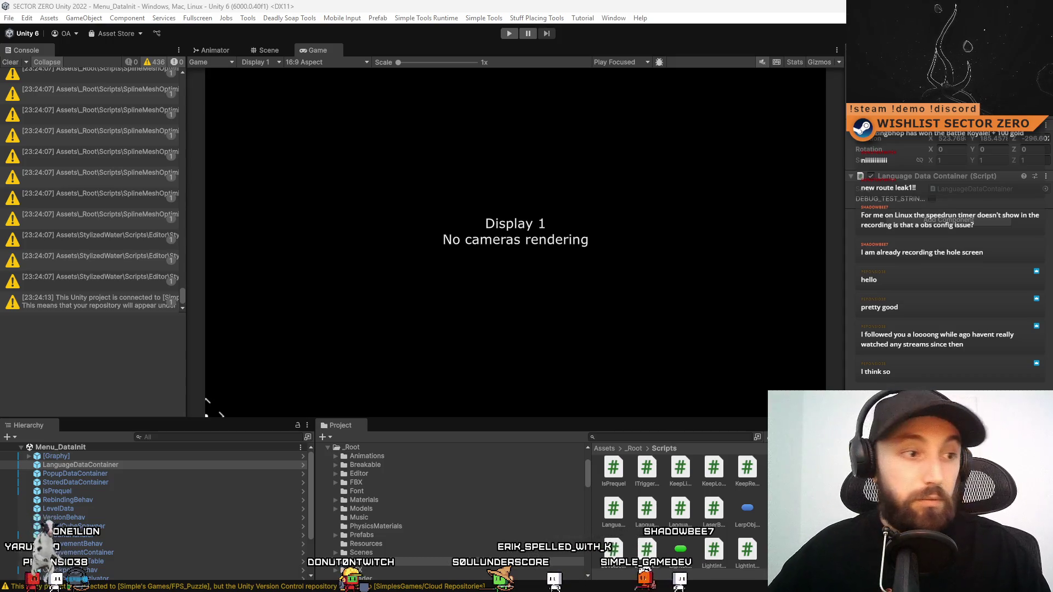
Clear the console warnings and settle on the Scene view
click(11, 62)
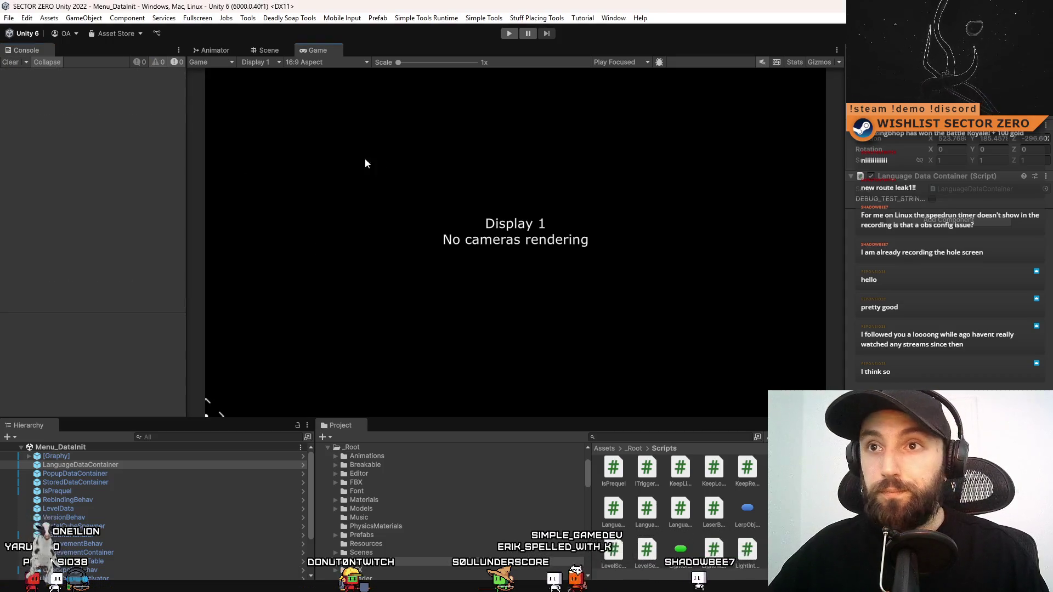
click(269, 52)
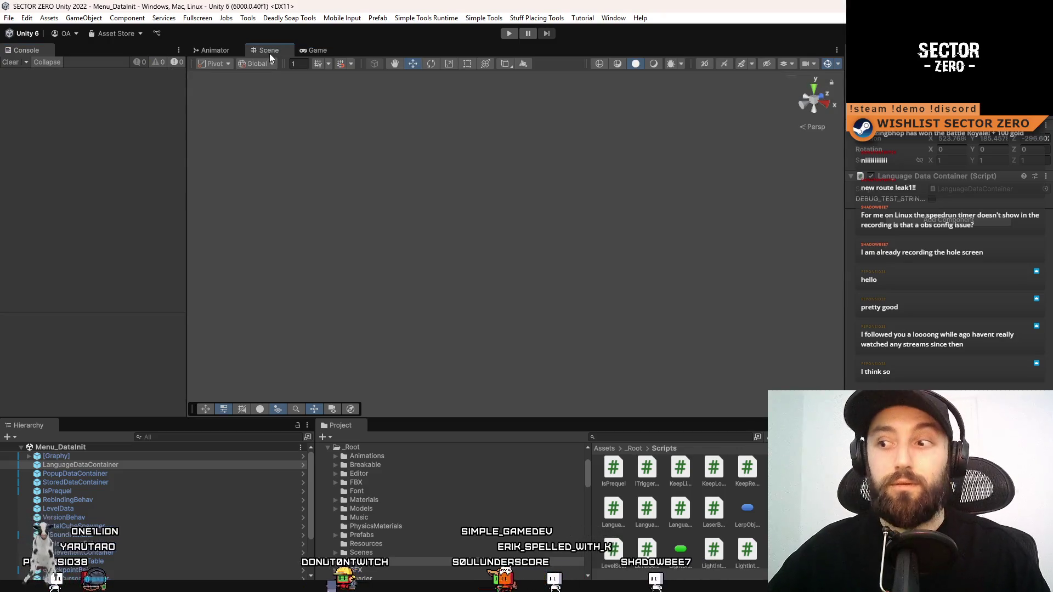
scroll(680, 510, down, 10)
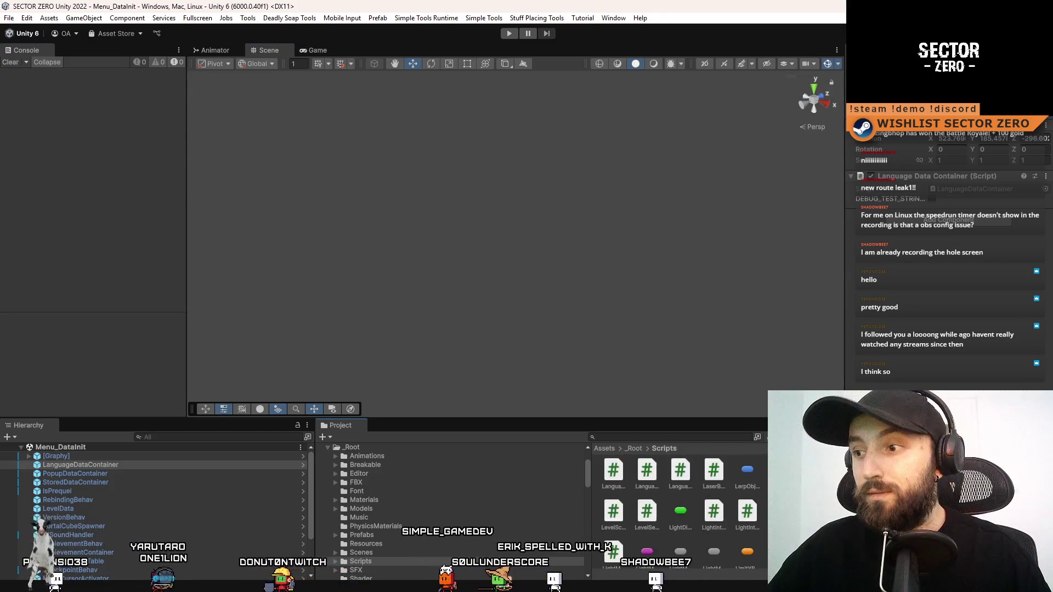
scroll(680, 510, up, 3)
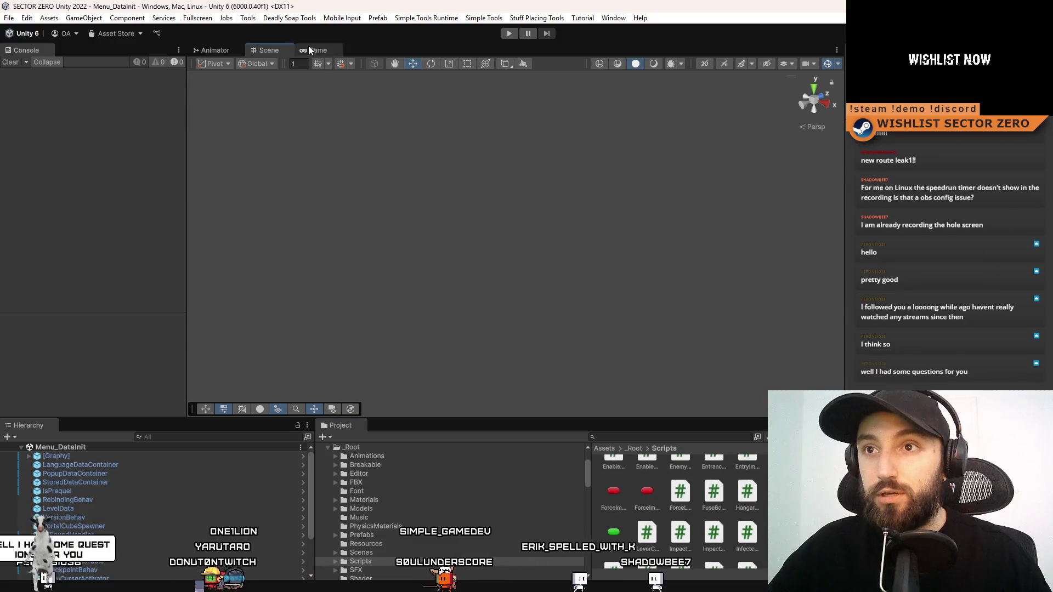
click(313, 50)
click(268, 50)
click(315, 50)
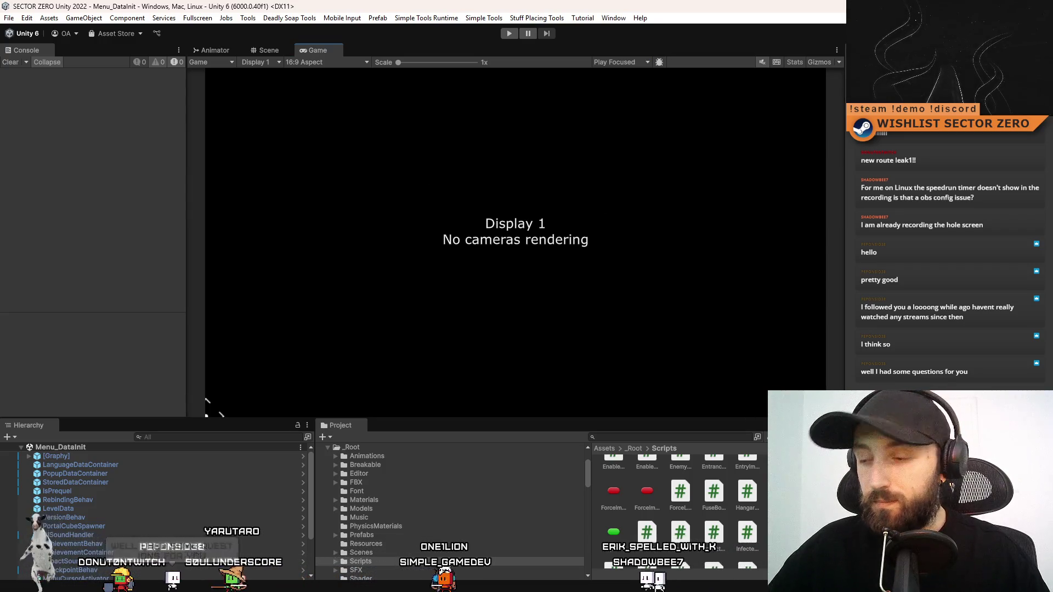
click(269, 50)
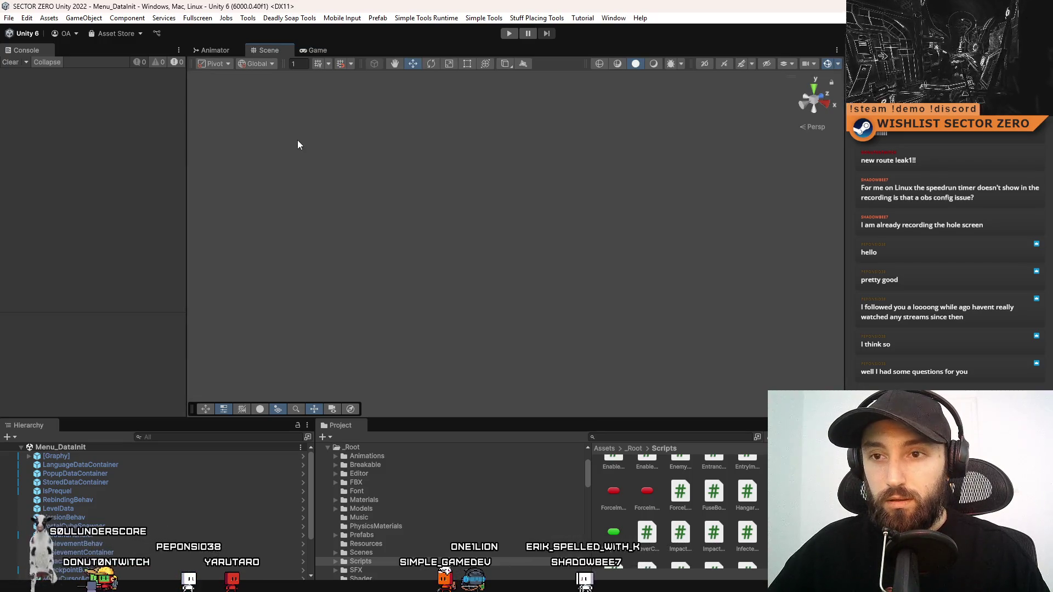
scroll(257, 494, down, 2)
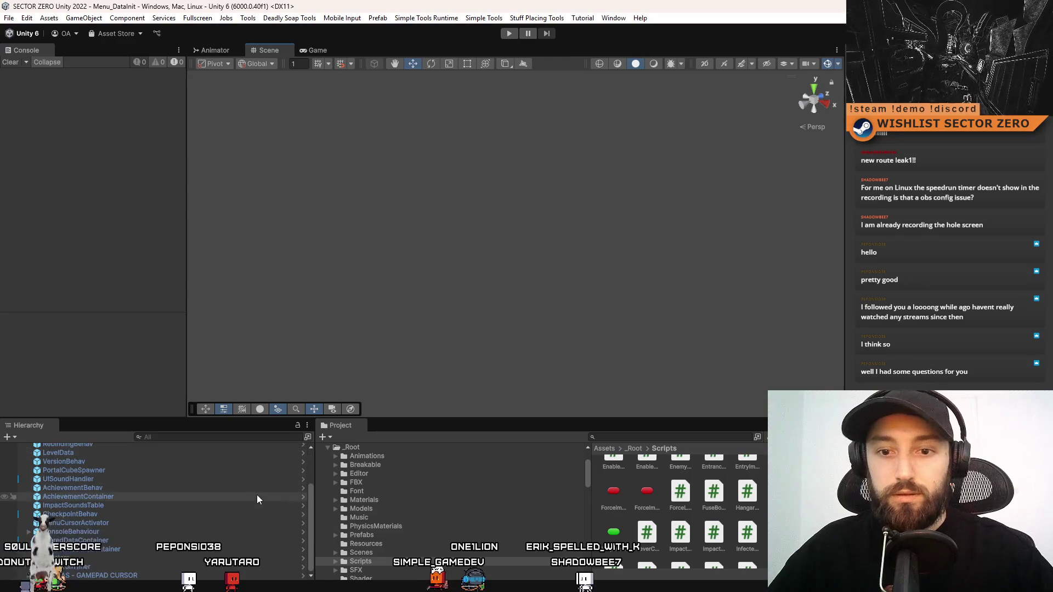
scroll(242, 510, up, 1)
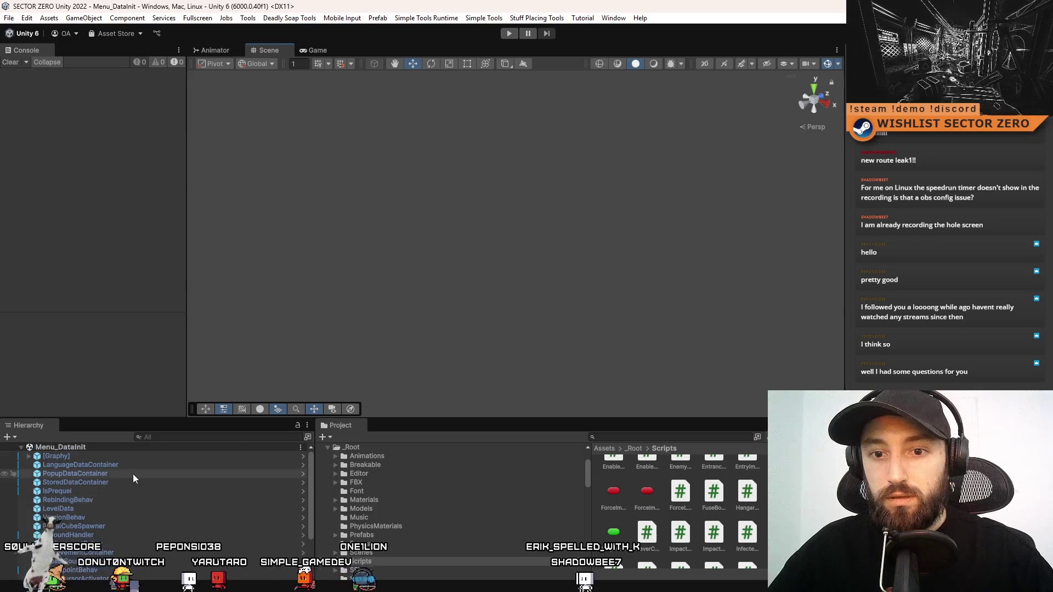
Open the Assets/_Root/Prefabs/_InitSystems folder in the Project window
click(96, 491)
drag(96, 492, 416, 534)
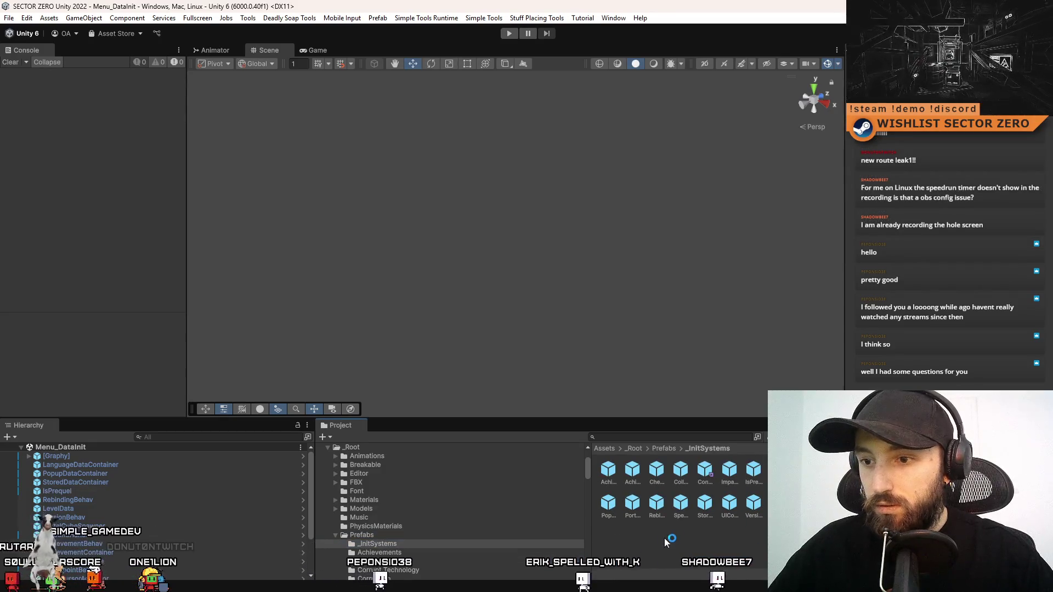
click(120, 465)
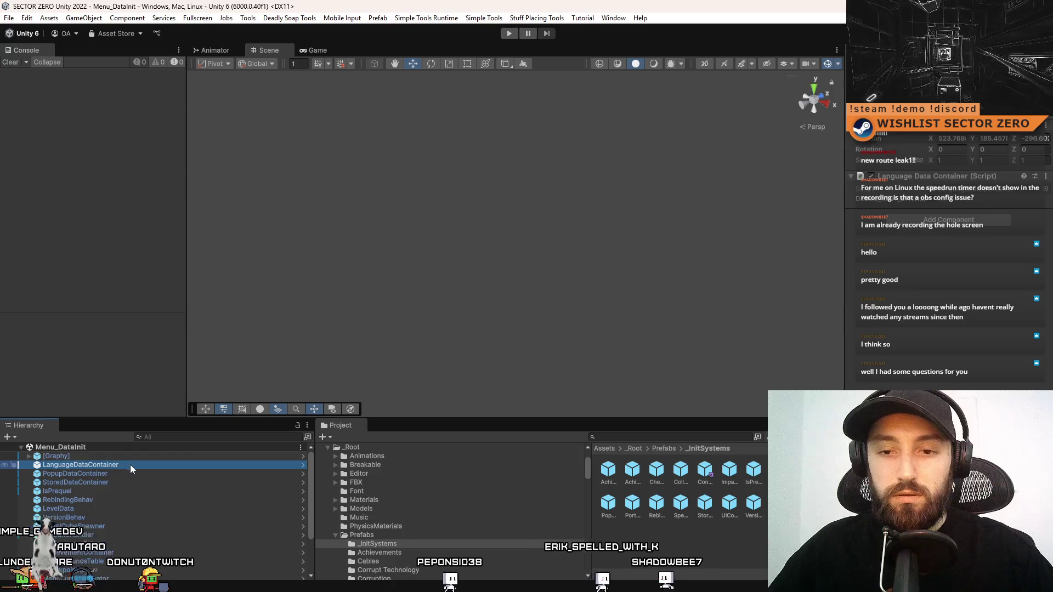
Duplicate LanguageDataContainer, unpack the copy from its prefab, and remove its language script component
click(134, 459)
click(133, 465)
key(ctrl+d)
right_click(140, 475)
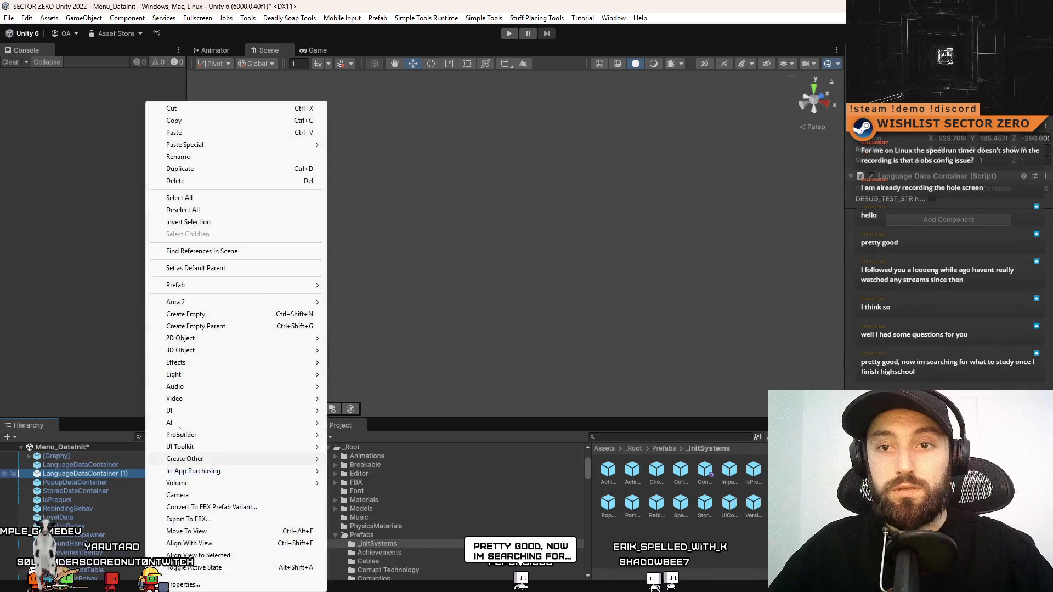
mouse_move(219, 285)
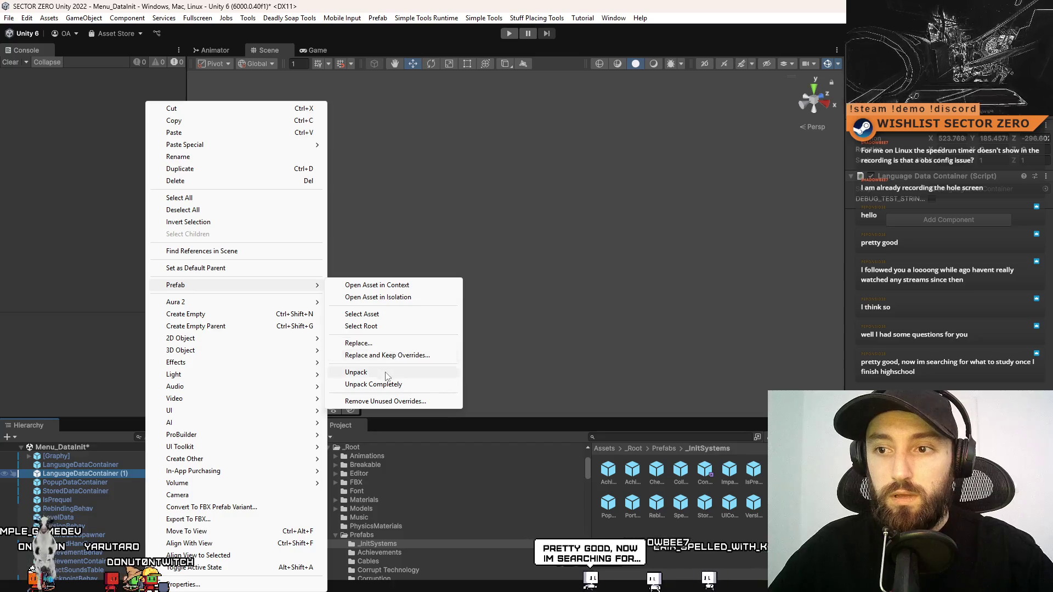
click(362, 369)
right_click(957, 148)
click(957, 162)
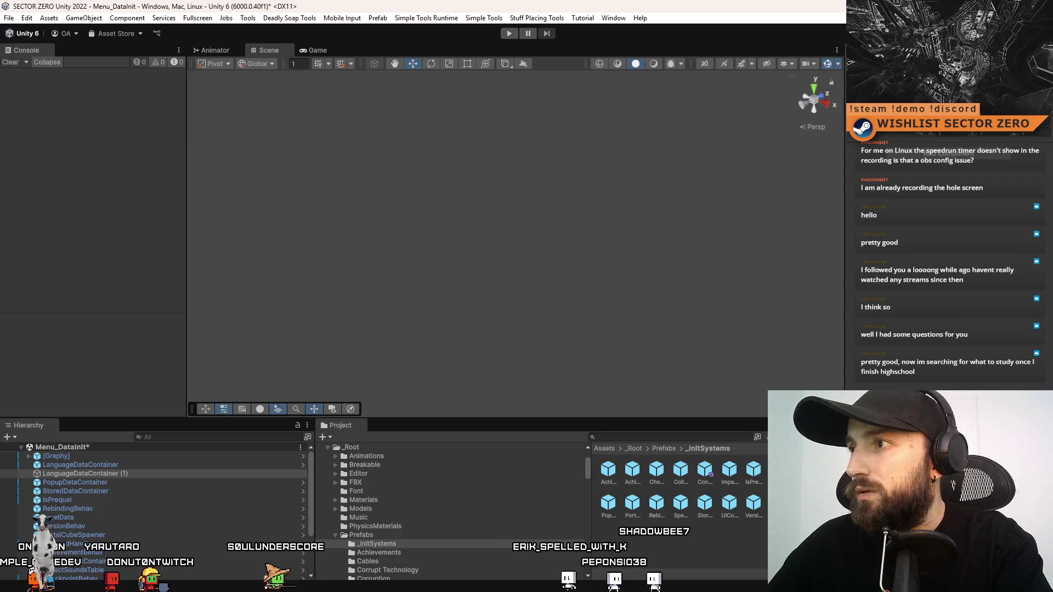
Add the Collider Visualizer component to the duplicate by searching 'colliderV'
click(961, 158)
text(random)
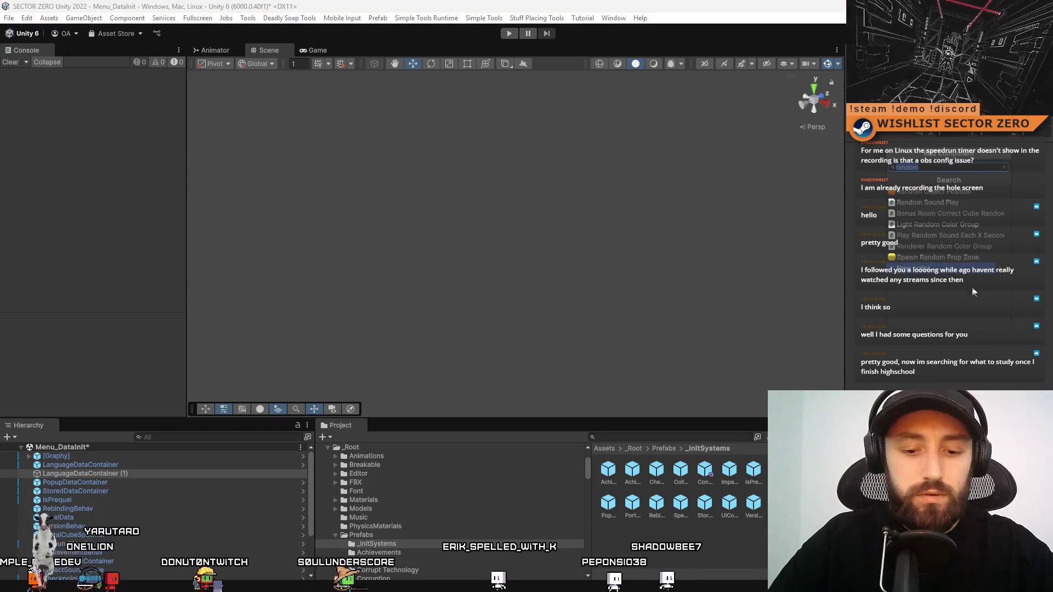
text(consol)
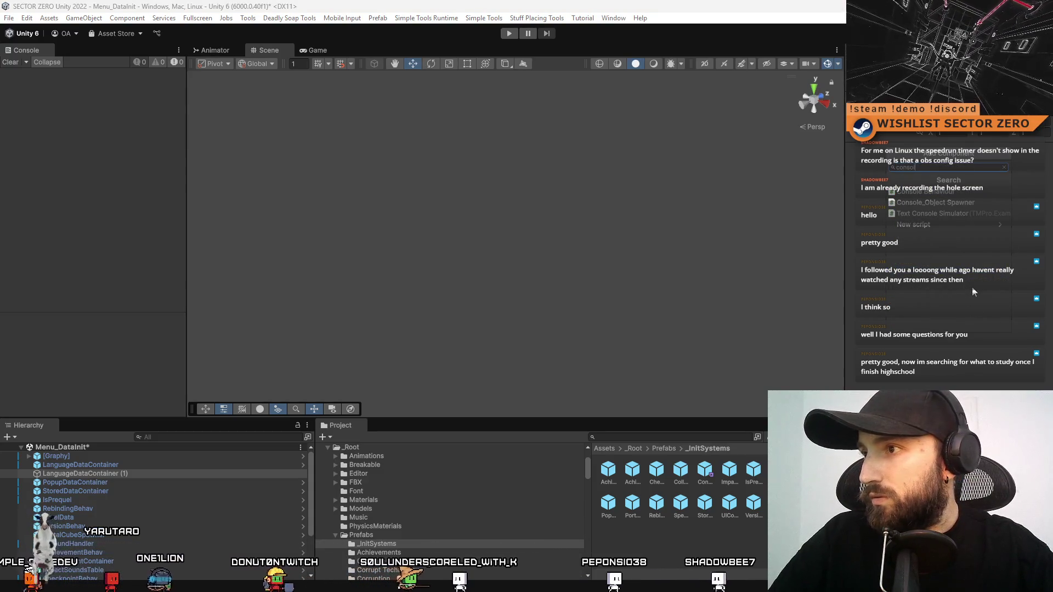
key(BackSpace)
key(BackSpace)
key(BackSpace)
text(lliderV)
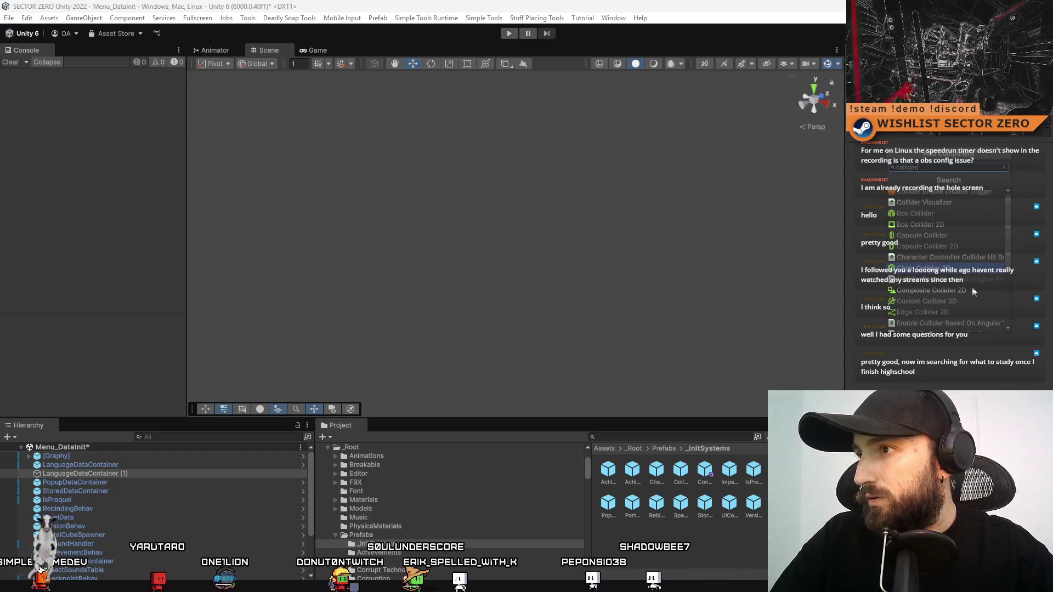
key(Return)
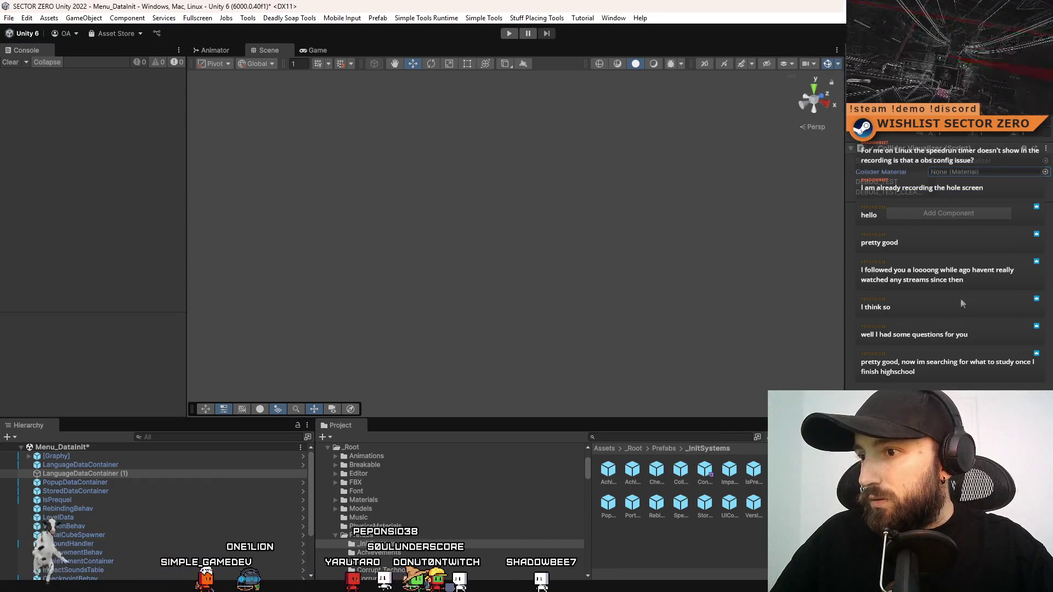
click(1045, 171)
Assign ConsoleColliderGrid as the Collider Material
text(collider)
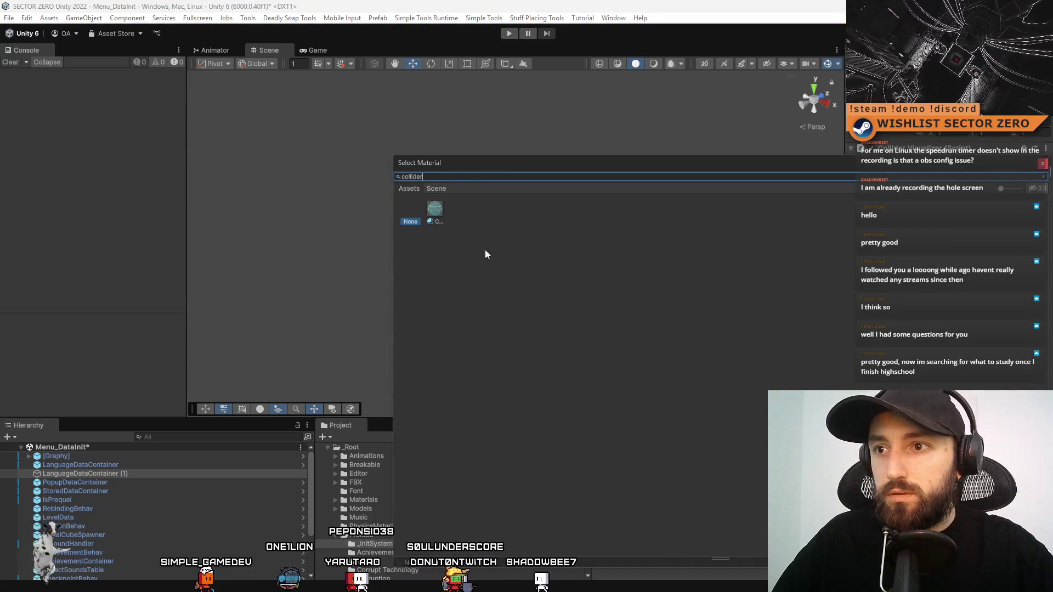
double_click(444, 219)
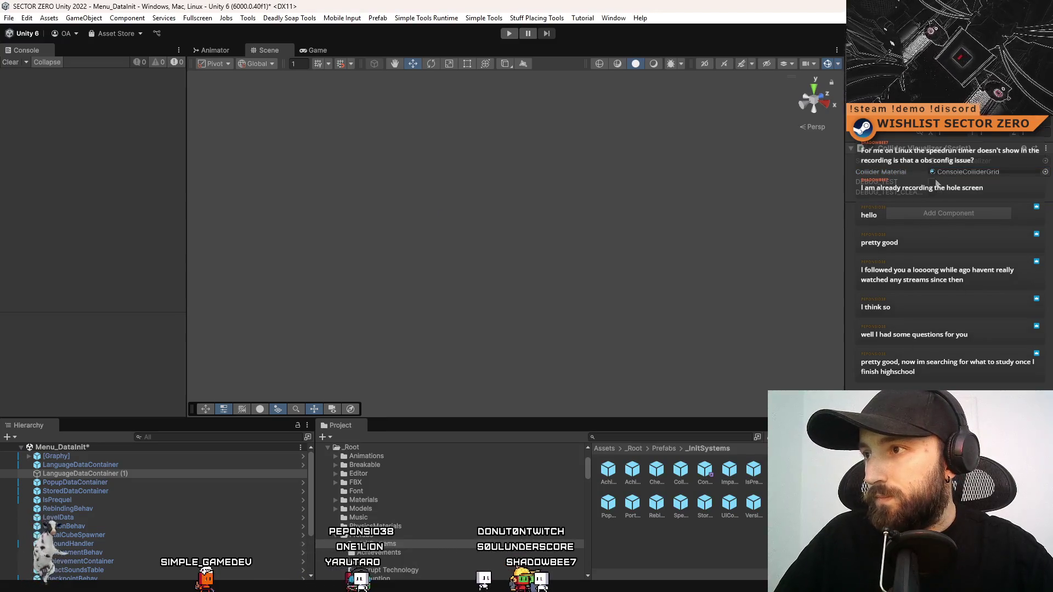
click(964, 304)
Rename LanguageDataContainer (1) to ColliderVisualizer in the Hierarchy
click(88, 463)
click(88, 473)
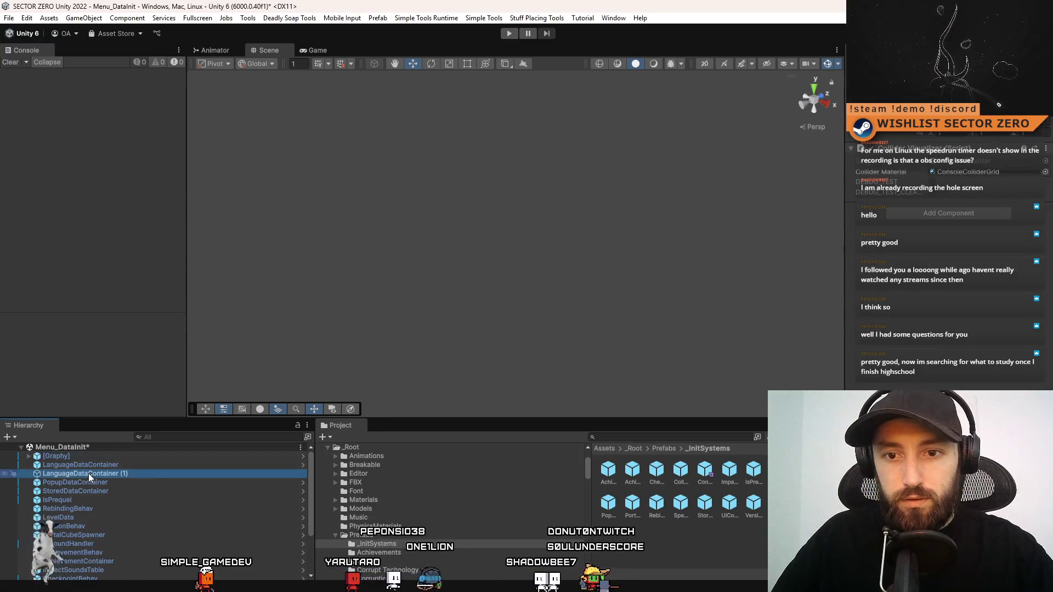
click(991, 160)
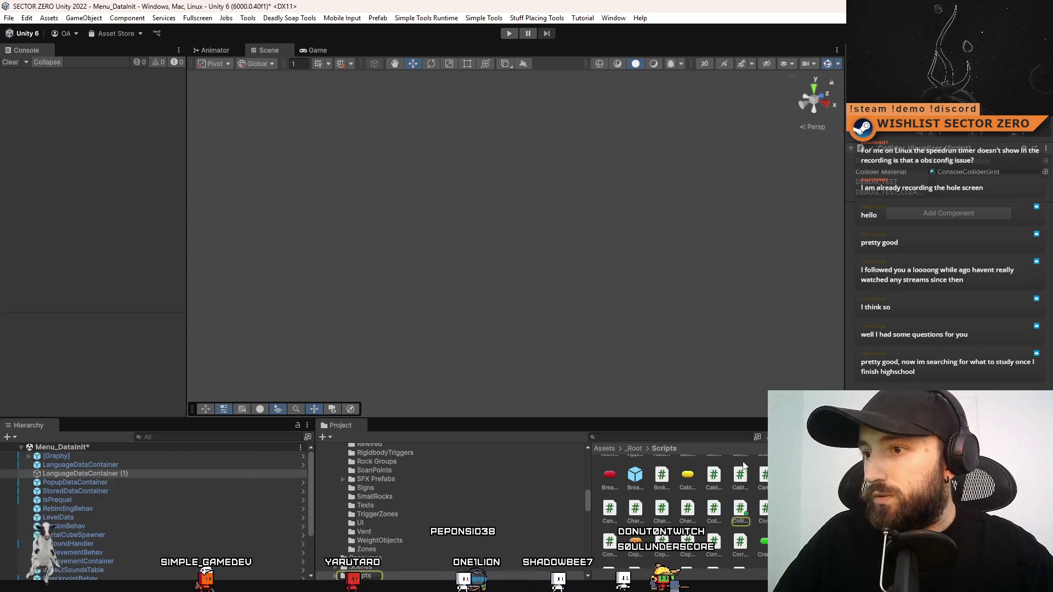
click(153, 473)
text(ColliderVisualizer)
key(Return)
click(157, 465)
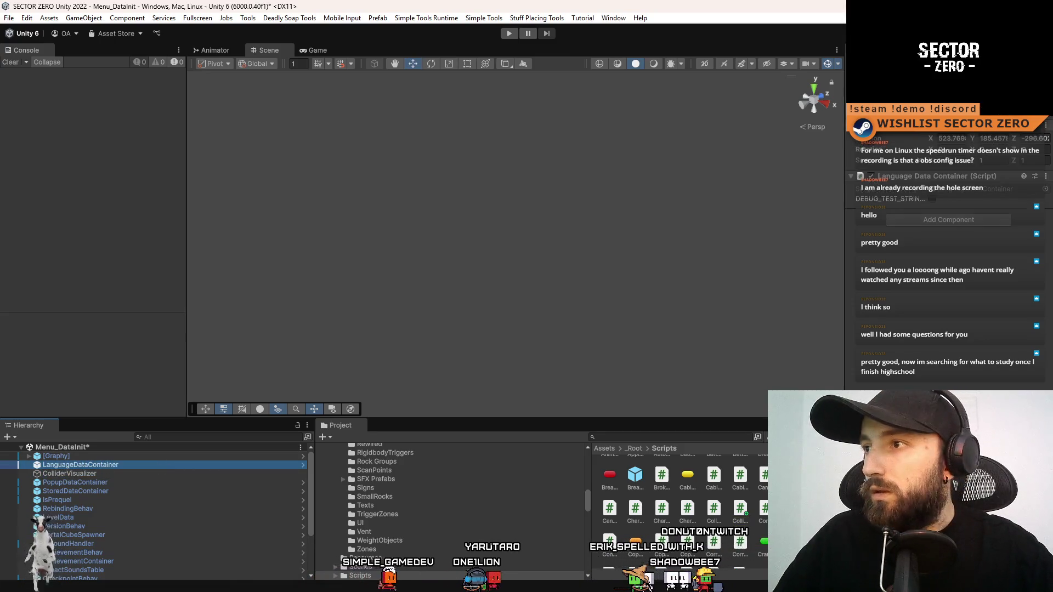
Make ColliderVisualizer a prefab in _InitSystems, then open Level Prequel 1, saving Menu_DataInit changes
mouse_move(73, 476)
mouse_down()
mouse_move(384, 477)
mouse_move(708, 500)
mouse_up()
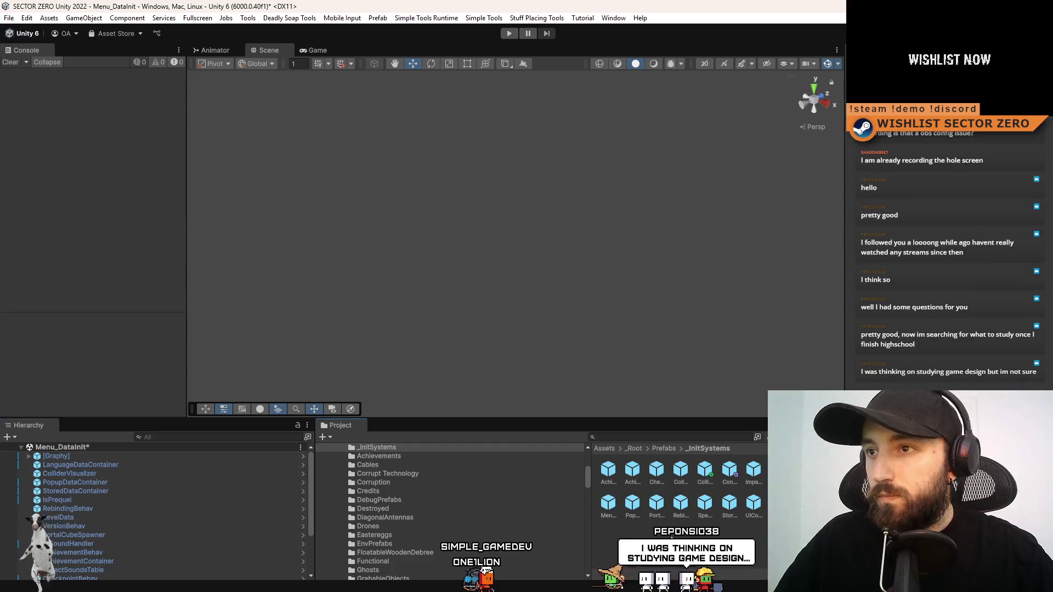
click(639, 438)
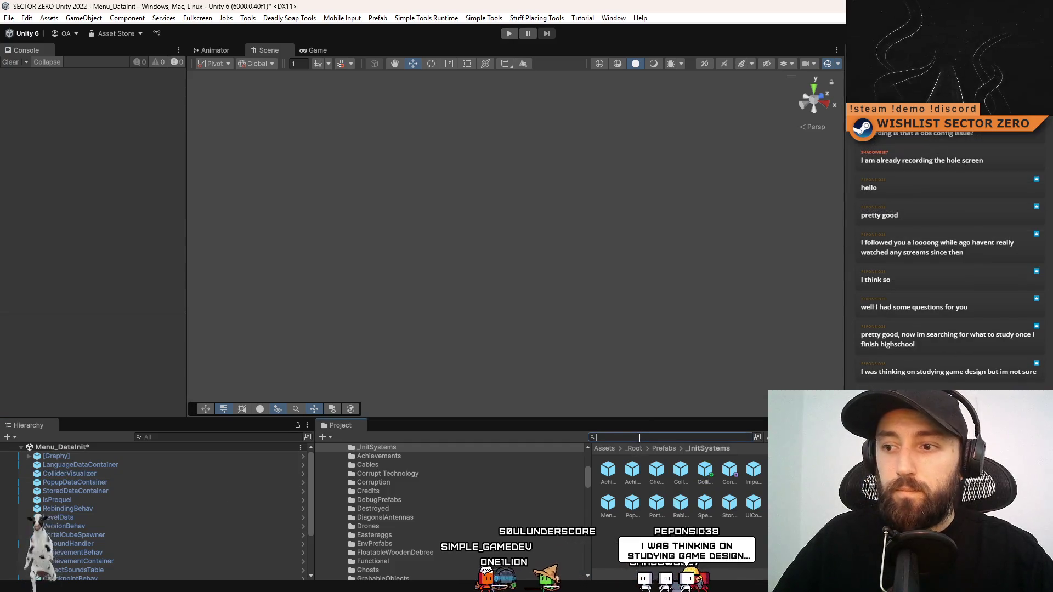
text(prequel)
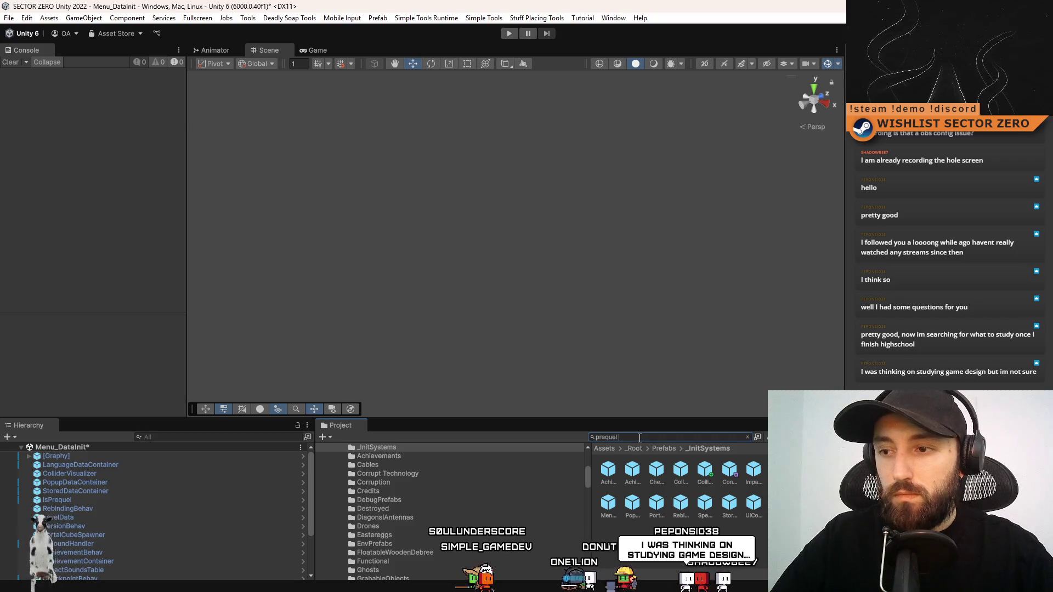
text(:scene pre)
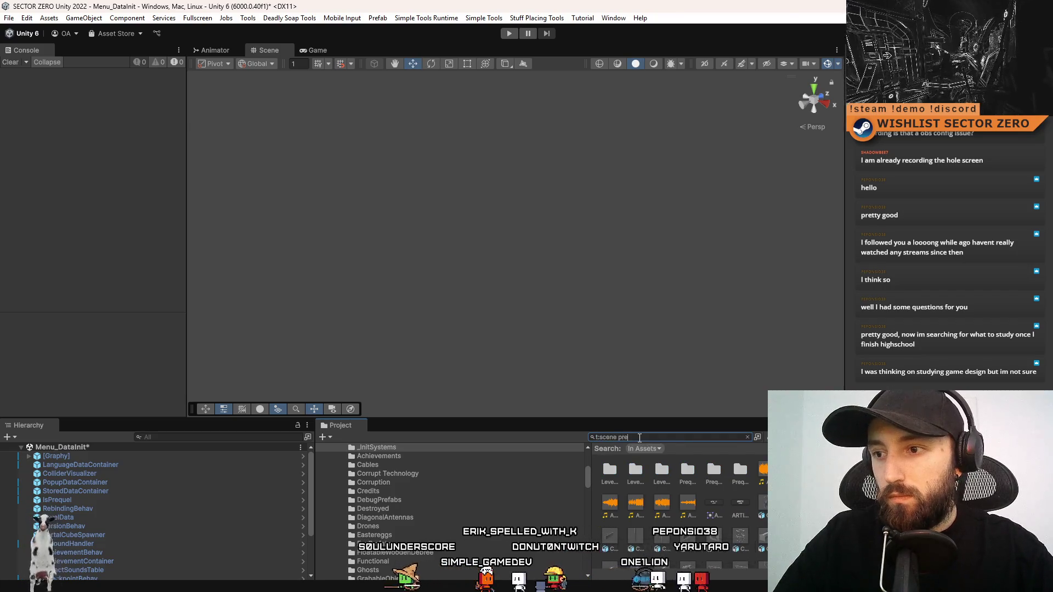
text(l 1)
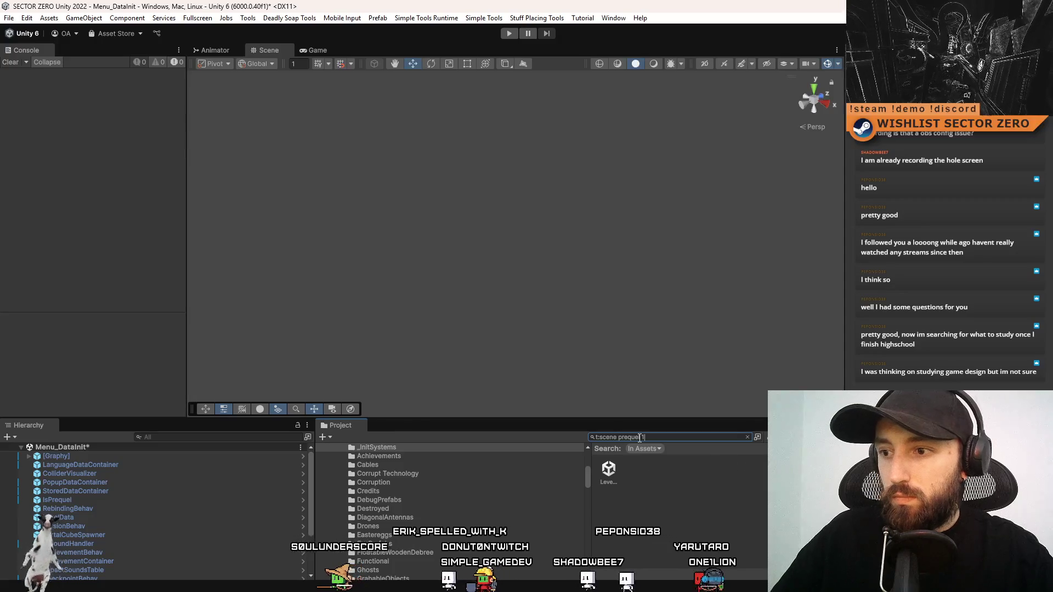
double_click(649, 458)
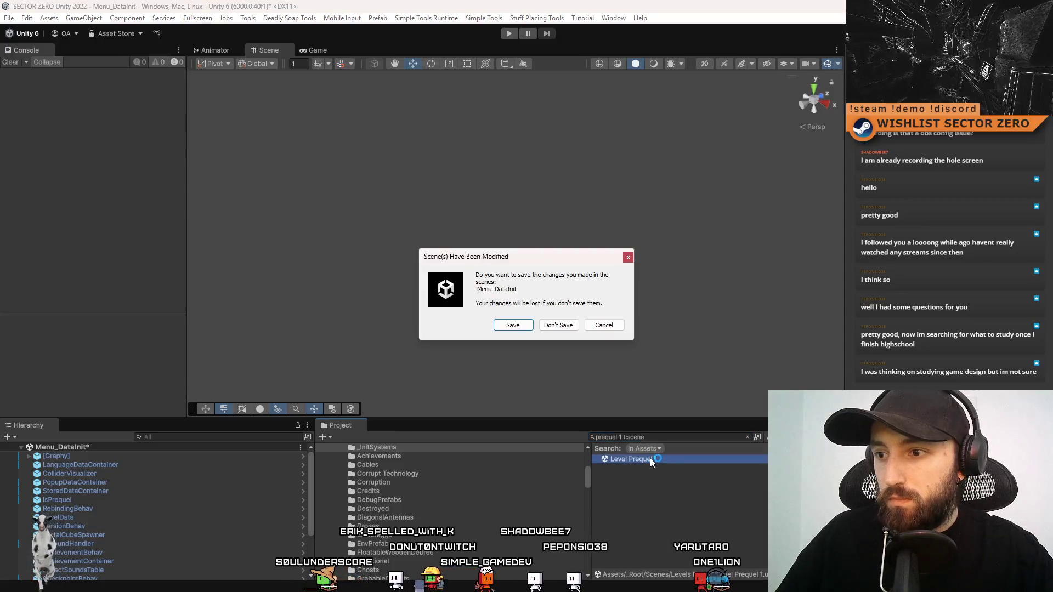
click(512, 325)
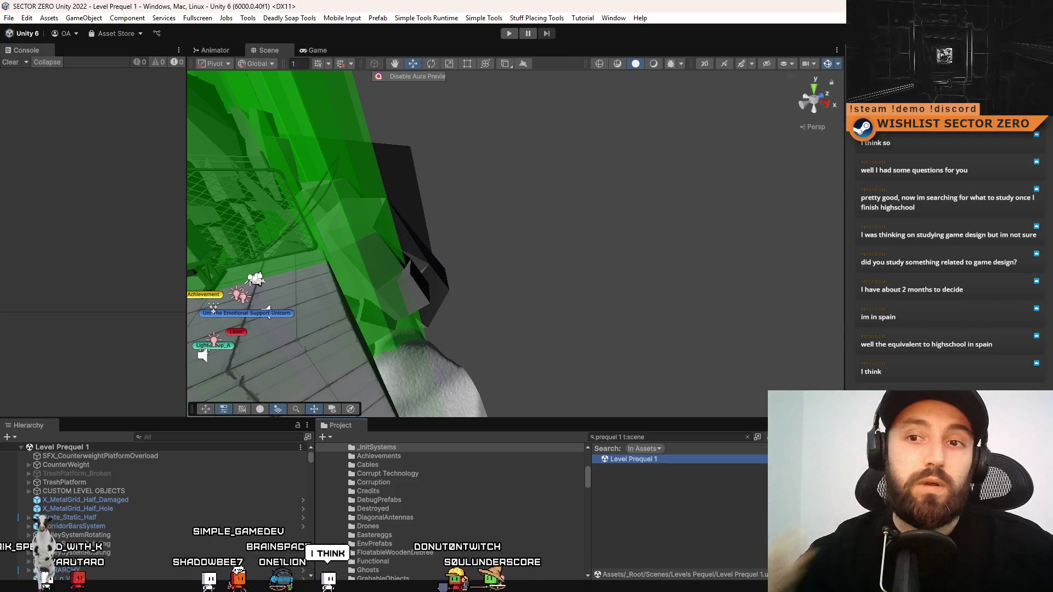
mouse_move(345, 243)
mouse_down()
mouse_move(519, 212)
mouse_move(526, 196)
mouse_move(563, 216)
mouse_move(476, 245)
mouse_move(513, 256)
mouse_move(612, 249)
mouse_move(826, 205)
mouse_move(602, 334)
mouse_move(472, 171)
mouse_move(526, 186)
mouse_up()
click(747, 437)
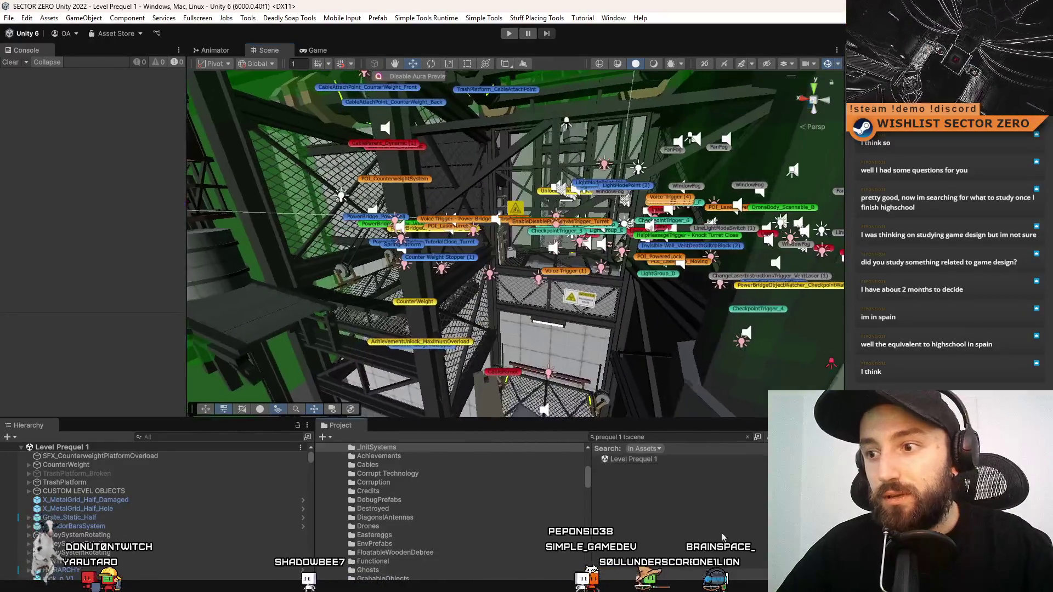
mouse_move(676, 384)
mouse_down()
mouse_move(683, 339)
mouse_move(528, 225)
mouse_move(739, 366)
mouse_move(568, 351)
mouse_up()
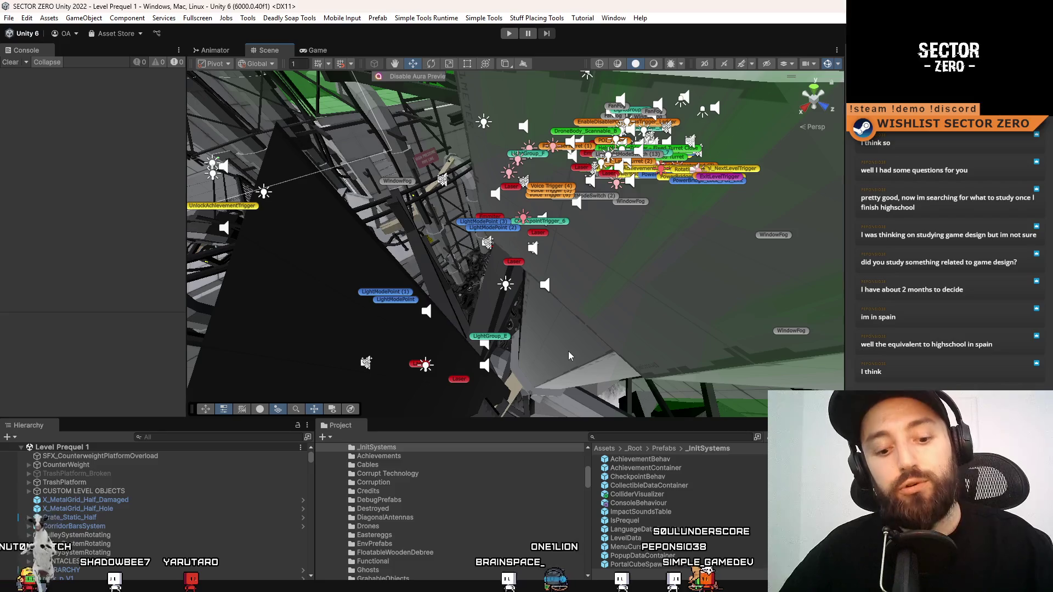
drag(564, 350, 523, 308)
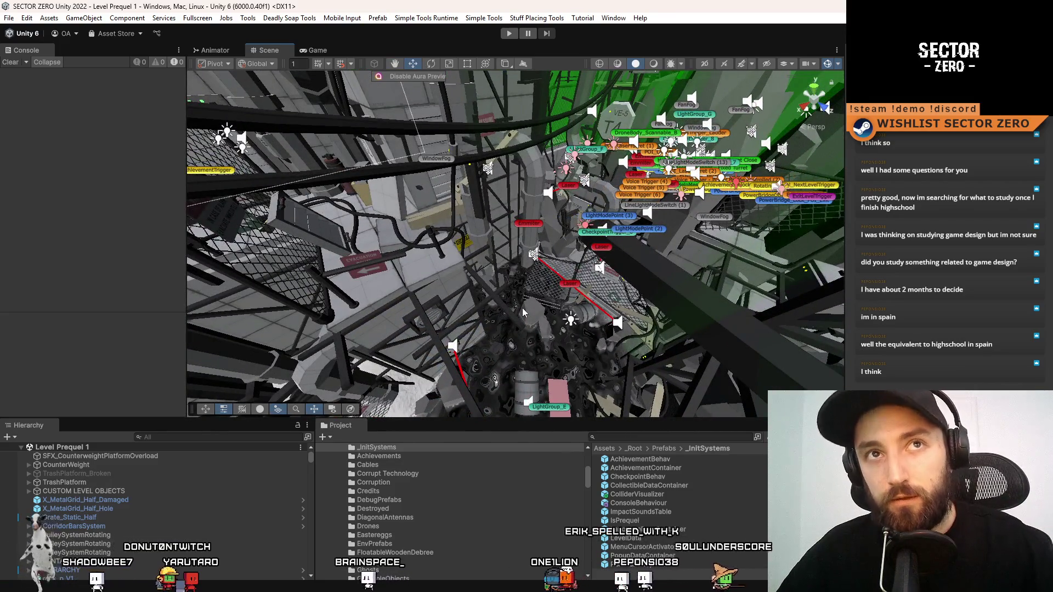
mouse_move(416, 288)
mouse_down()
mouse_move(862, 255)
mouse_move(559, 268)
mouse_move(521, 332)
mouse_move(962, 340)
mouse_move(330, 242)
mouse_move(377, 240)
mouse_up()
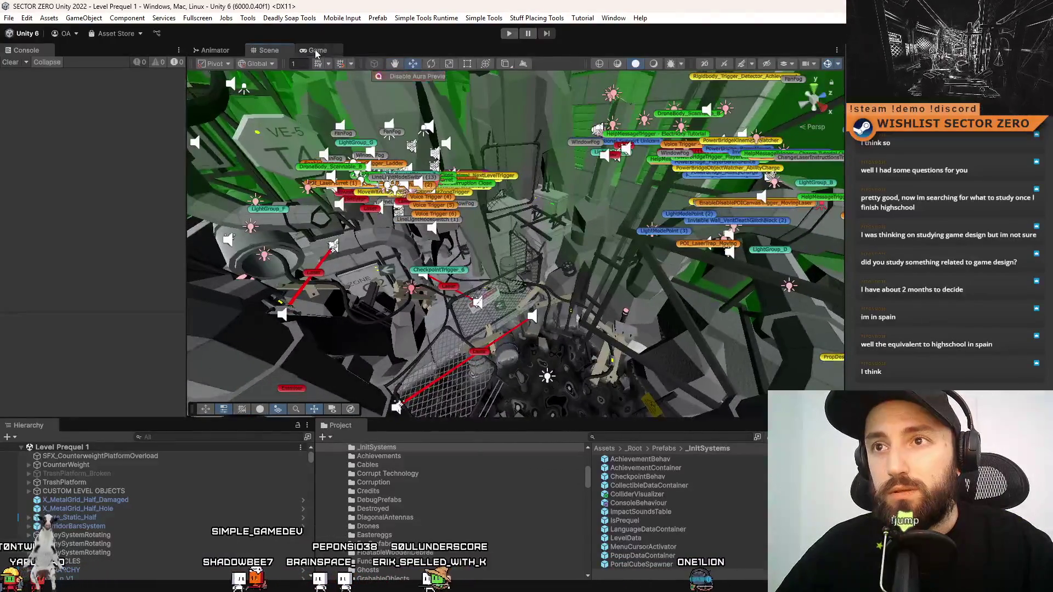
click(509, 33)
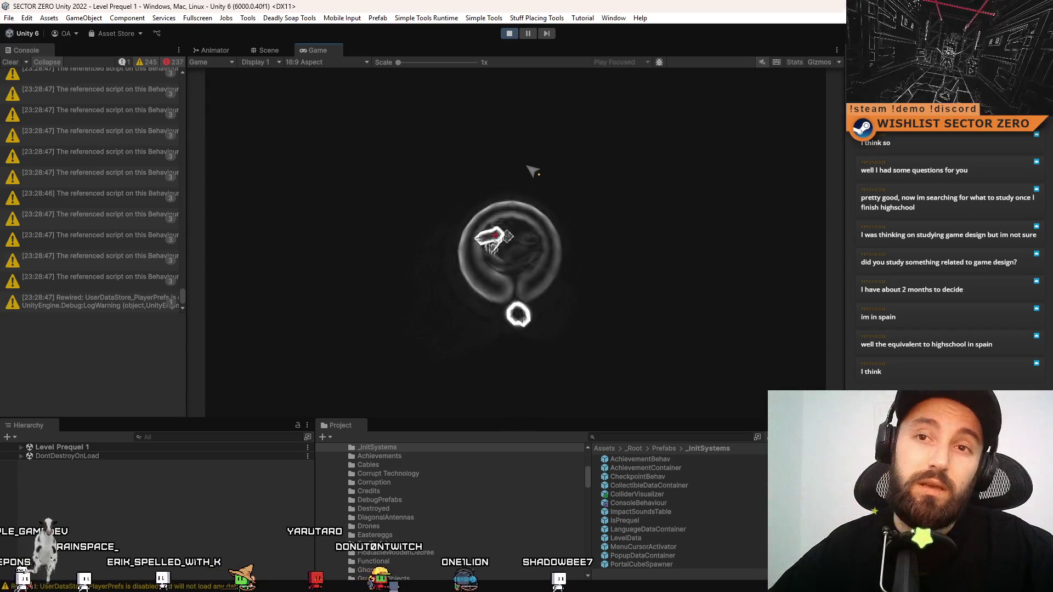
Clear the console warnings and maximise the Game view to fullscreen with F10
click(11, 62)
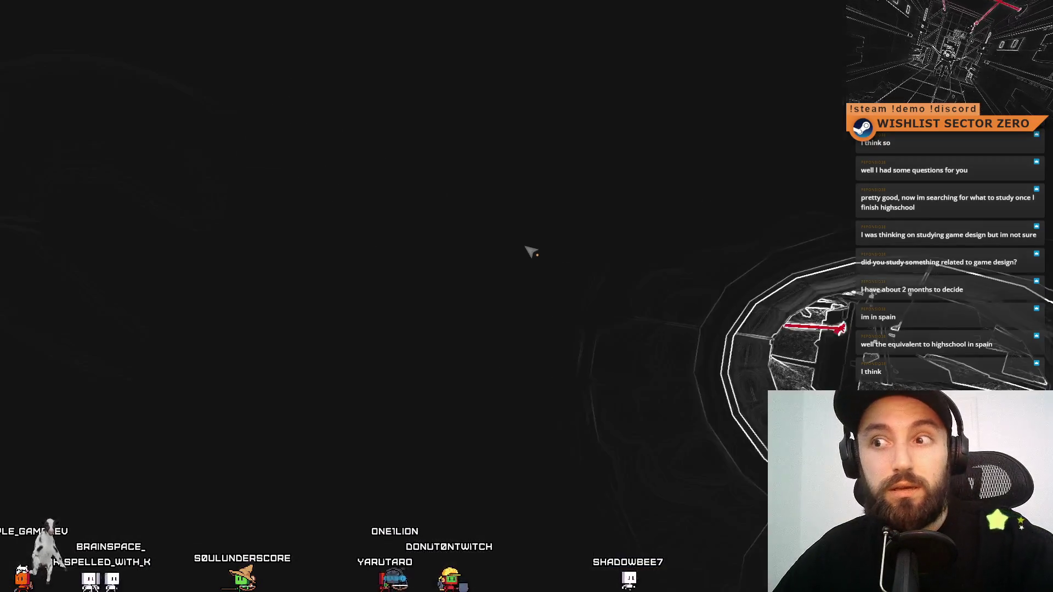
key(F10)
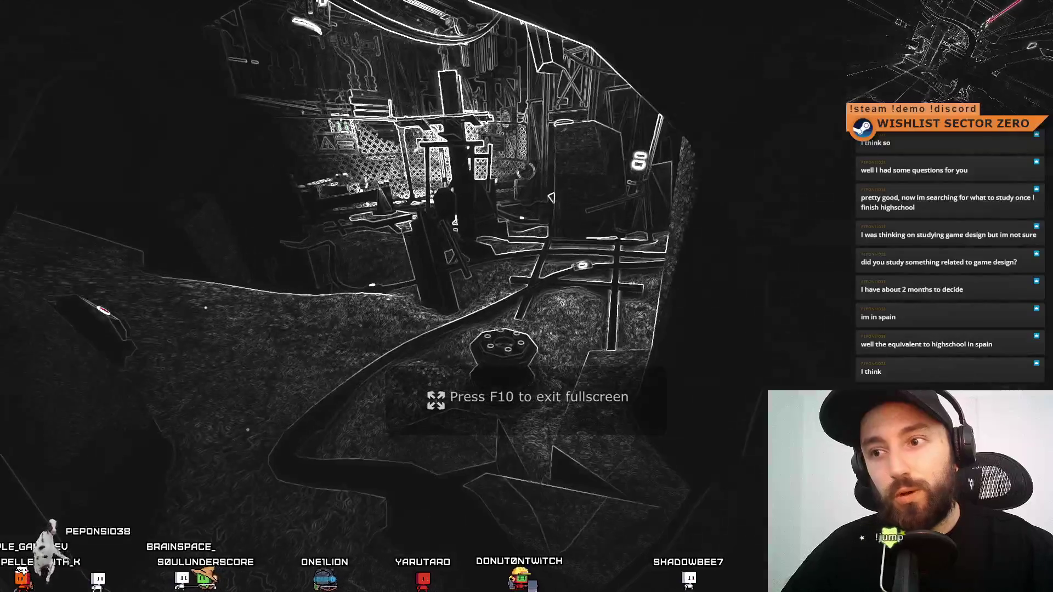
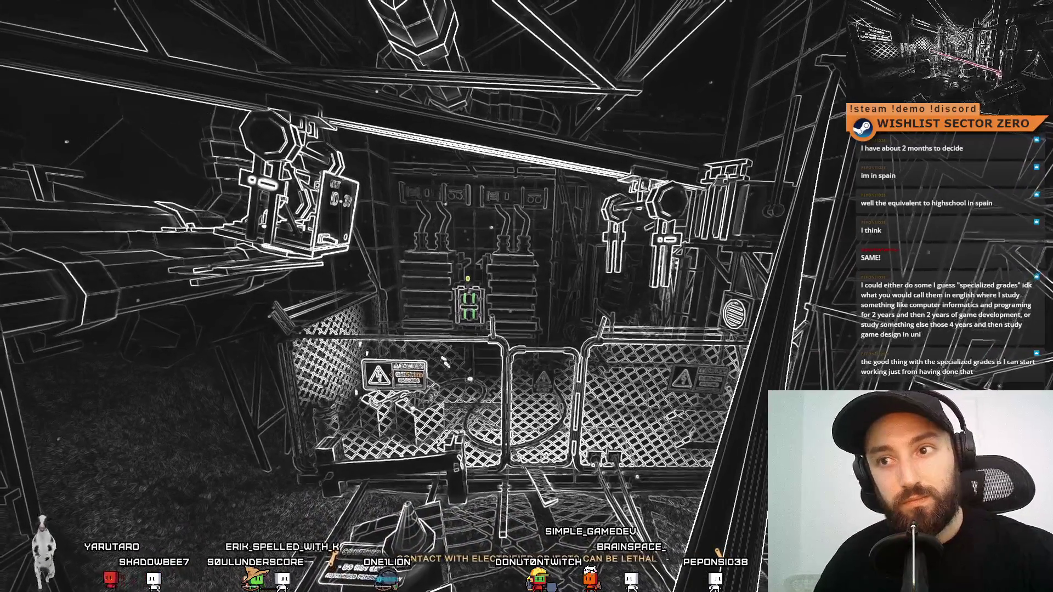
Explore around the electrified cage, fire a beam, and return to face the ID-3V caged panel
key(w)
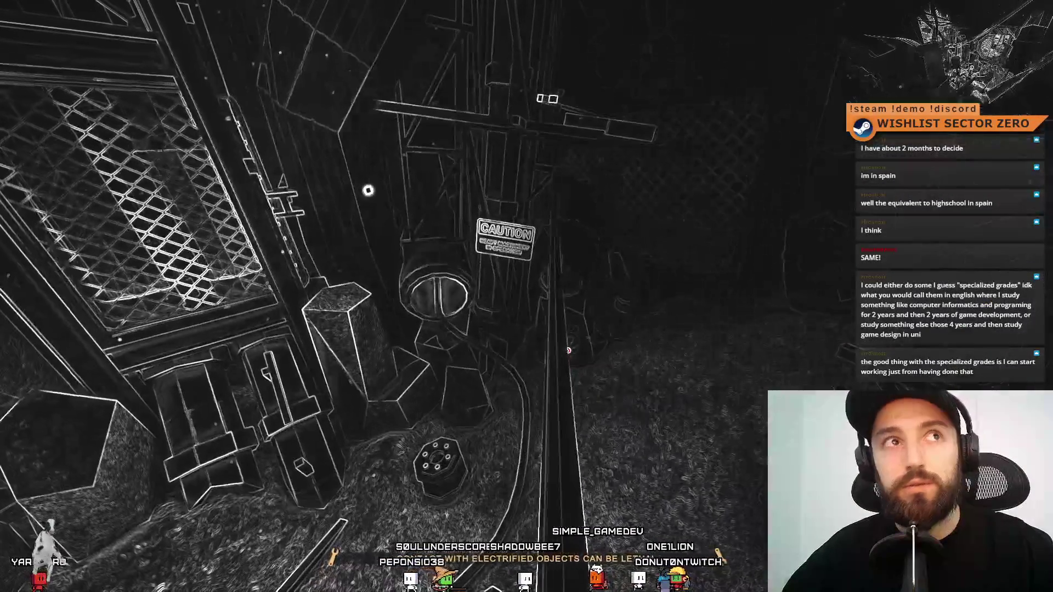
click(545, 341)
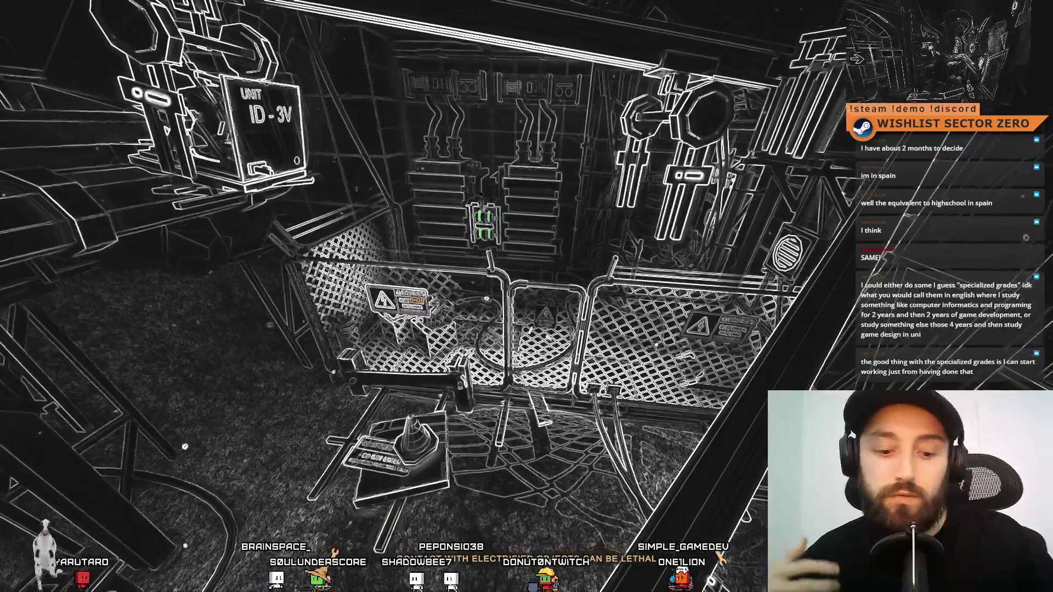
key(w)
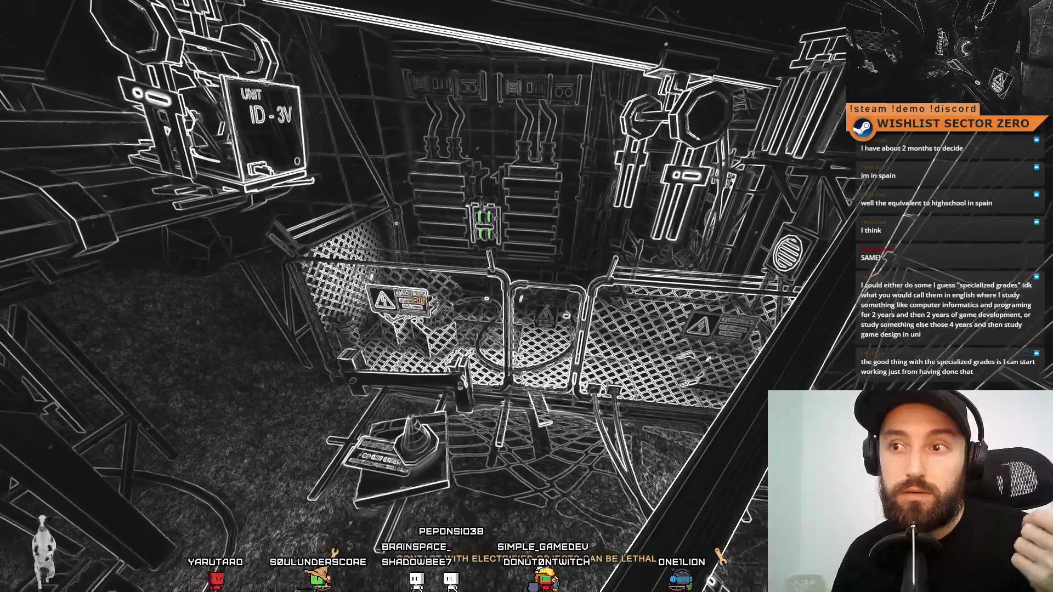
Walk forward beneath the ID-3V unit and check the station map
key(w)
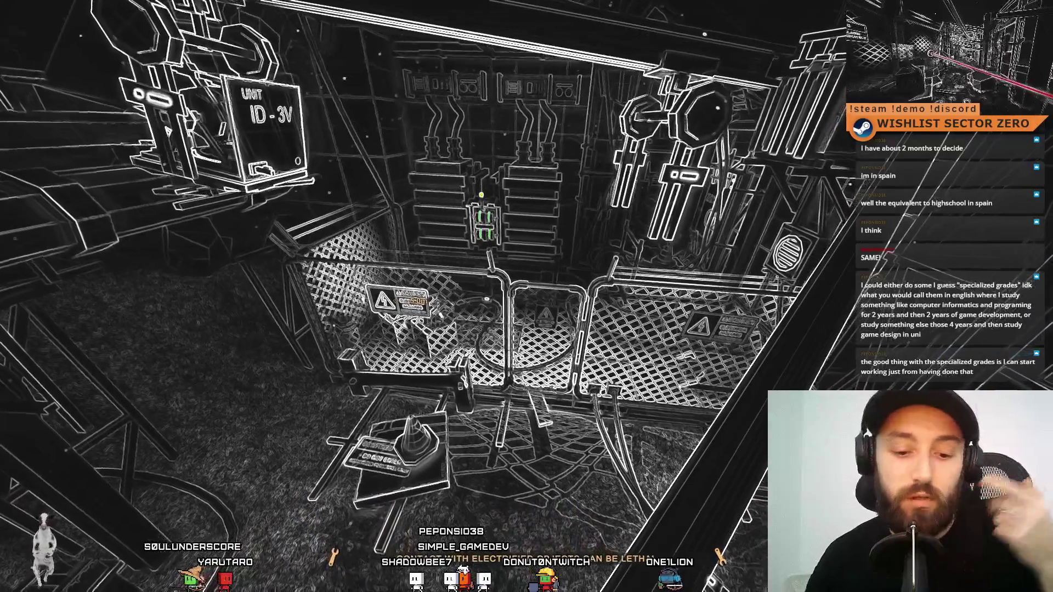
key(w)
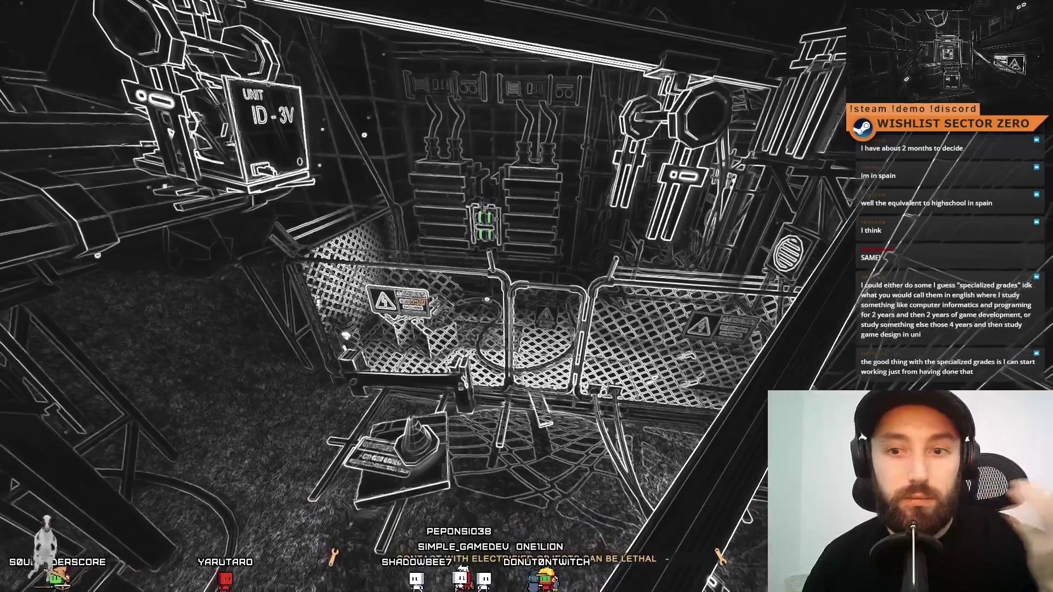
key(w)
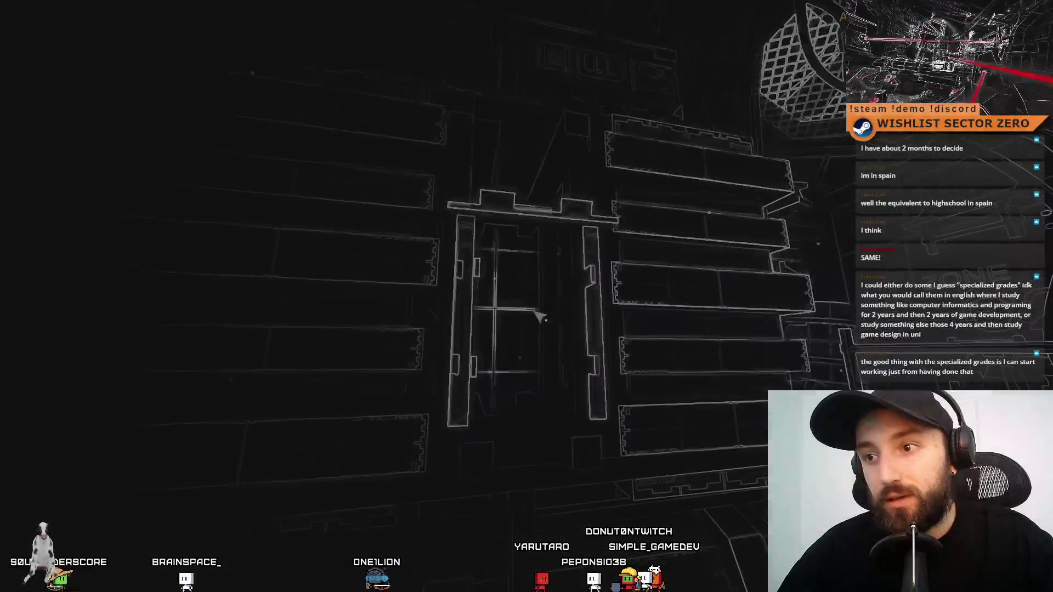
key(Escape)
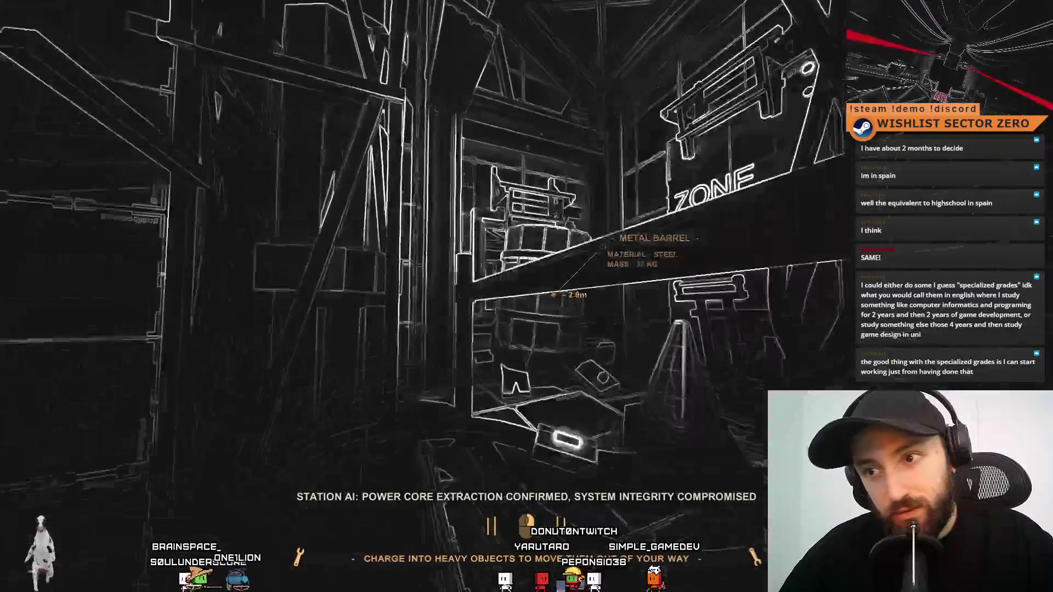
Walk past the metal barrel at the ZONE C2 wall up to the caged walkway fence
key(w)
key(w)
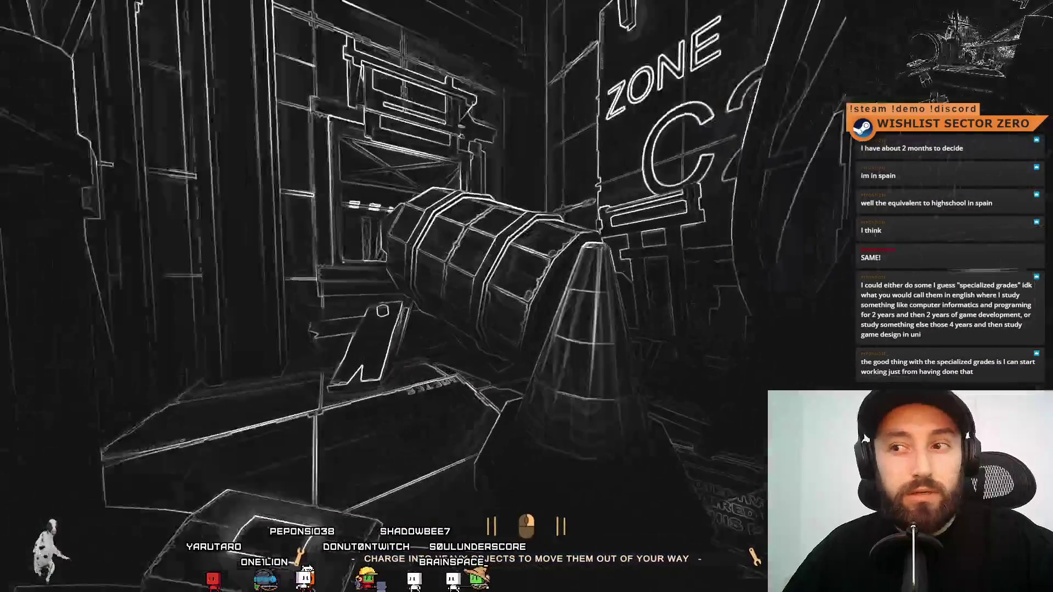
key(w)
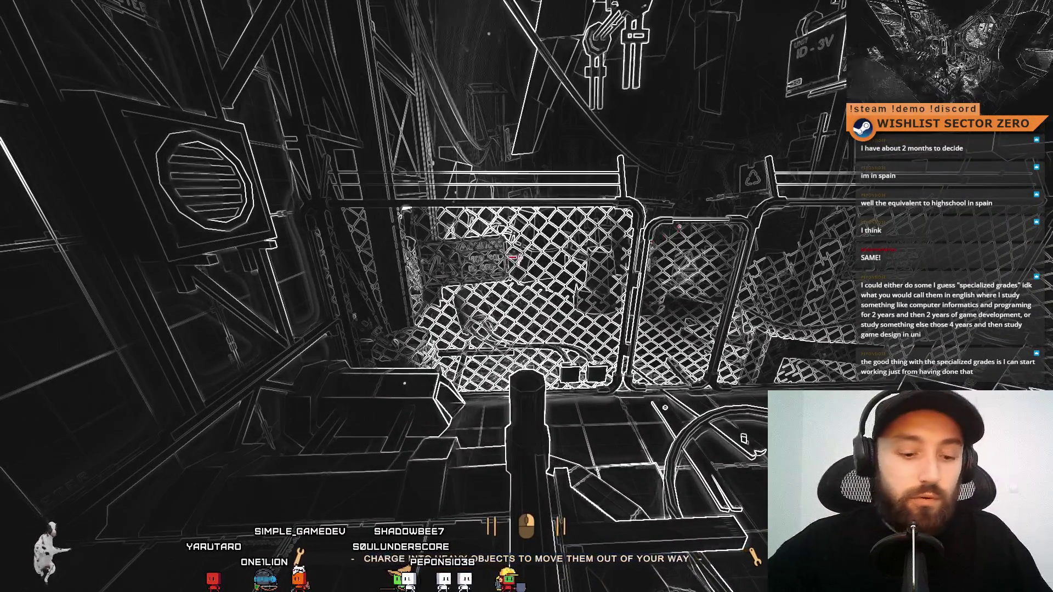
Back away from the fence and pause the Possession level, Sector D - C2
key(s)
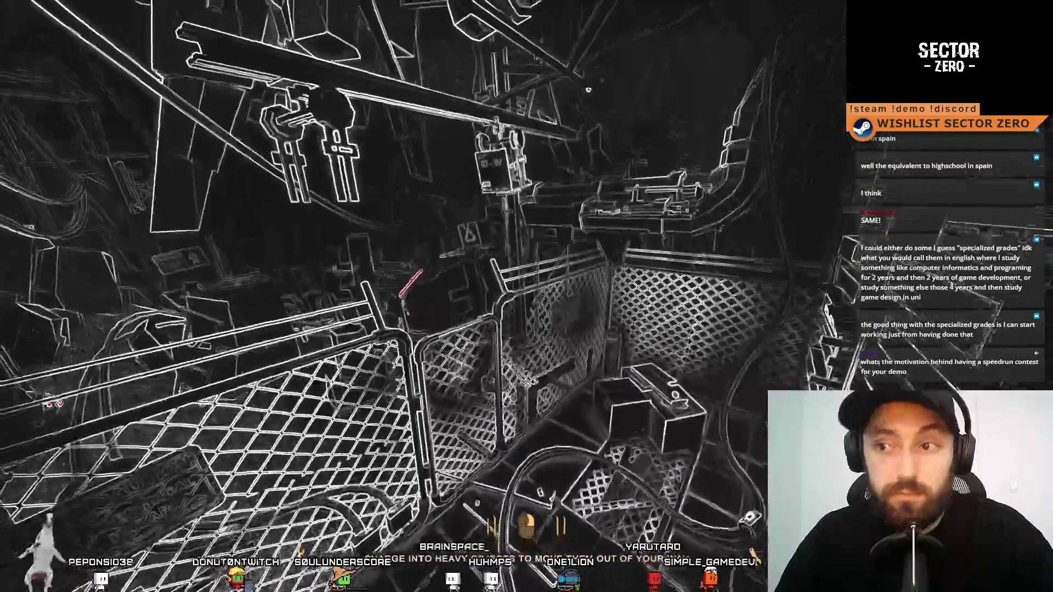
key(Escape)
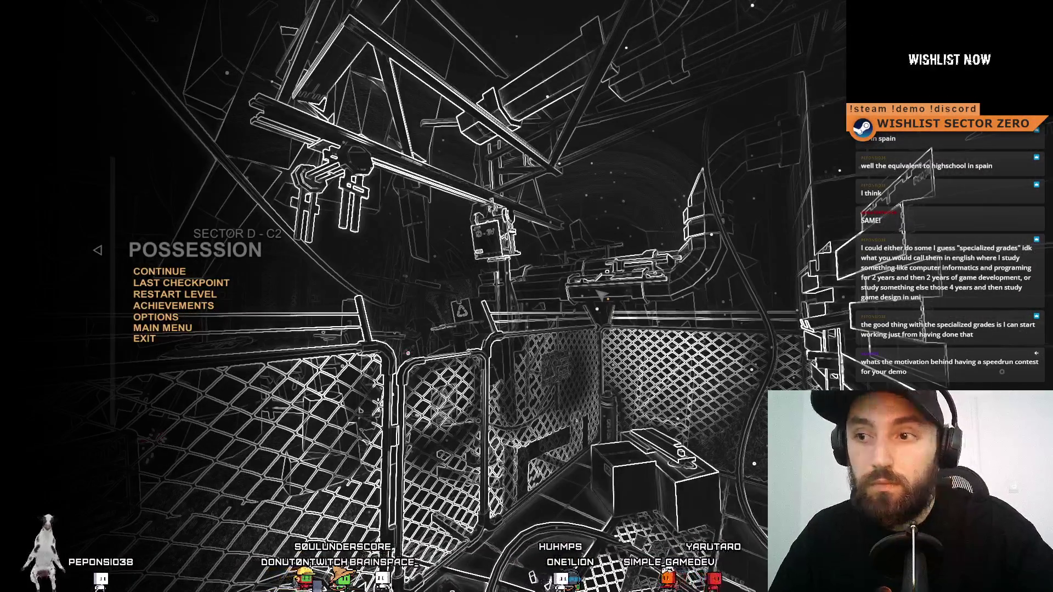
Resume play, open the developer console, and run 'help' to list its commands
key(Escape)
key(alt+Tab)
key(alt+Tab)
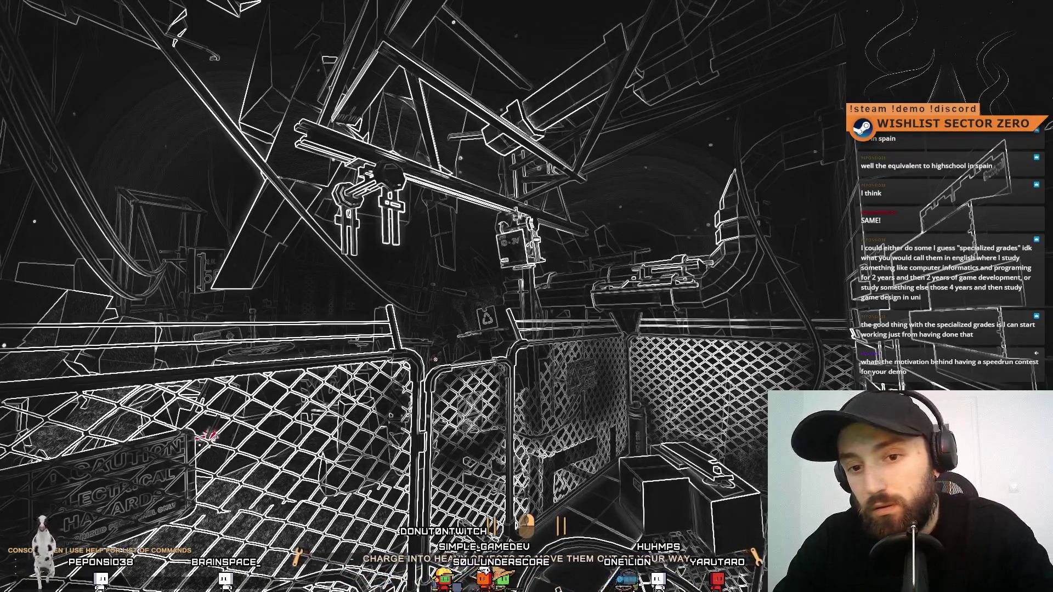
text(help)
key(Return)
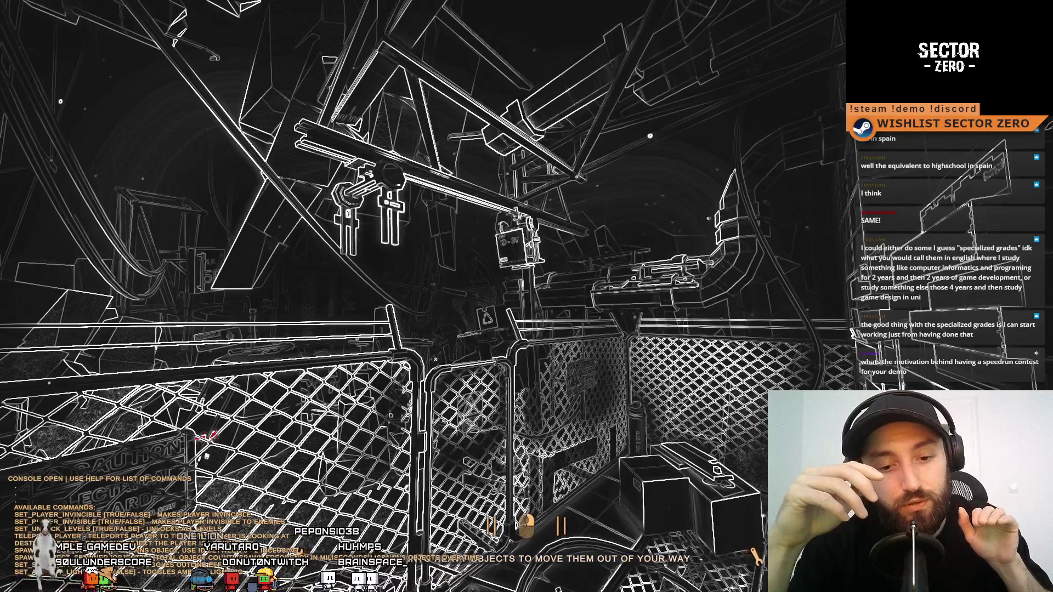
Run the relocation command to reach the laser-turret corridor, then reopen the console
key(grave)
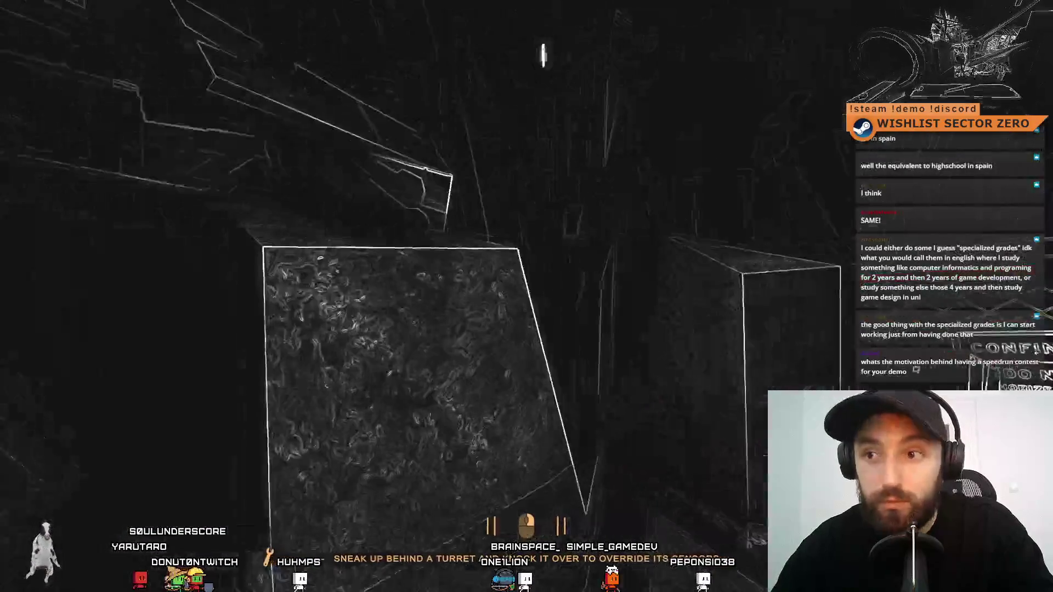
key(grave)
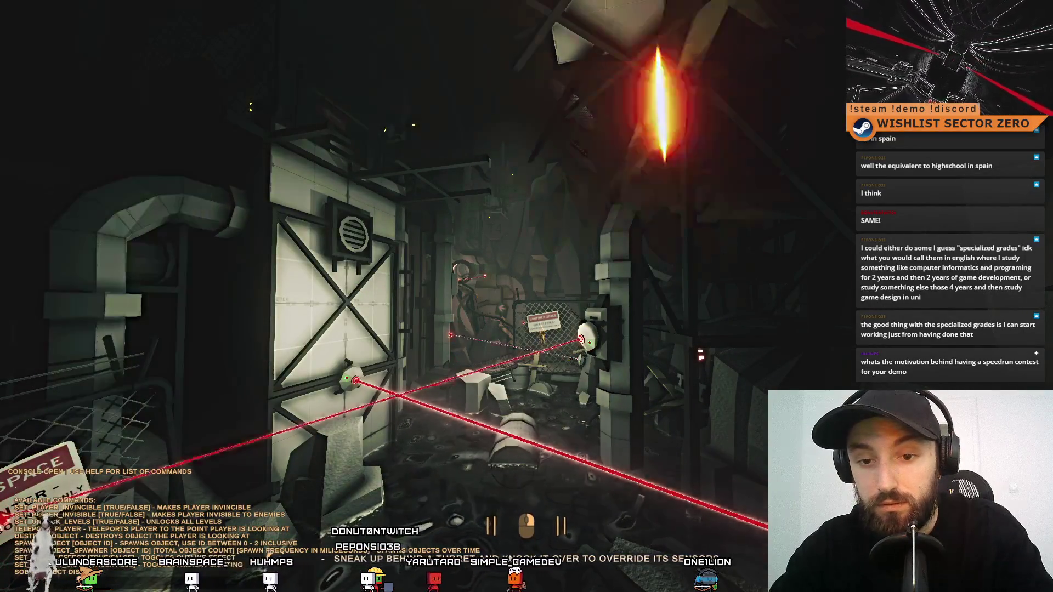
Close the console and exit fullscreen to show Level Prequel 1 inside the Unity 6 editor
key(grave)
key(grave)
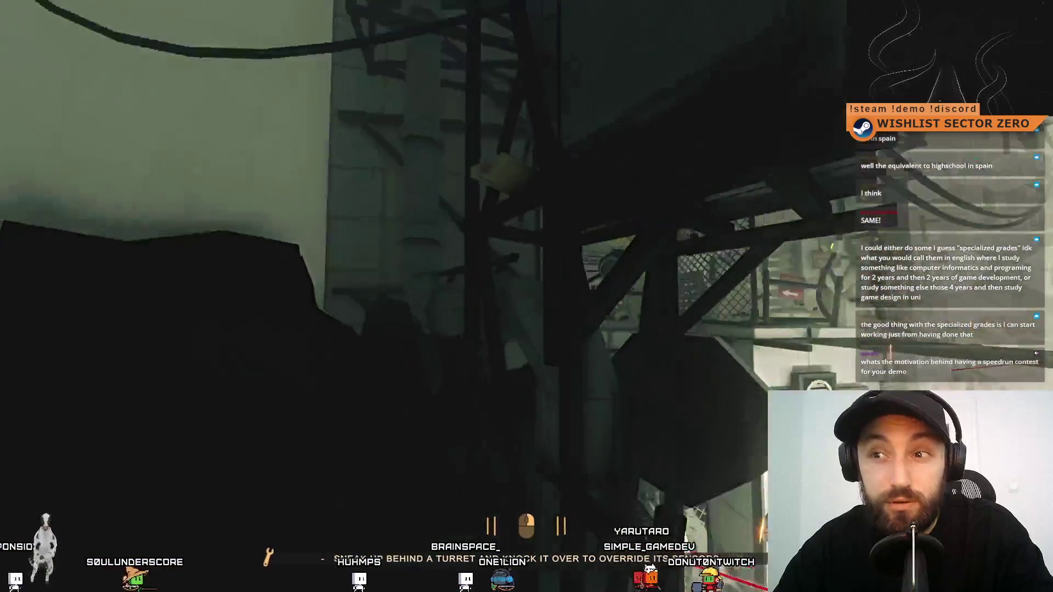
key(F11)
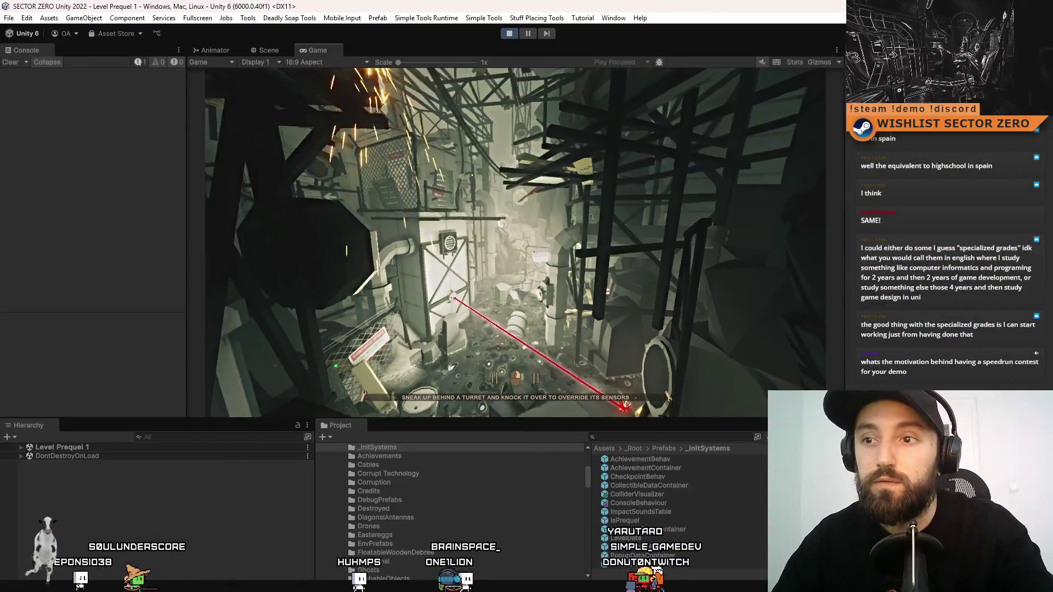
Search the Hierarchy for 'collider visu', enable the ColliderVisualizer object, and resume the game
key(Escape)
key(Escape)
click(176, 437)
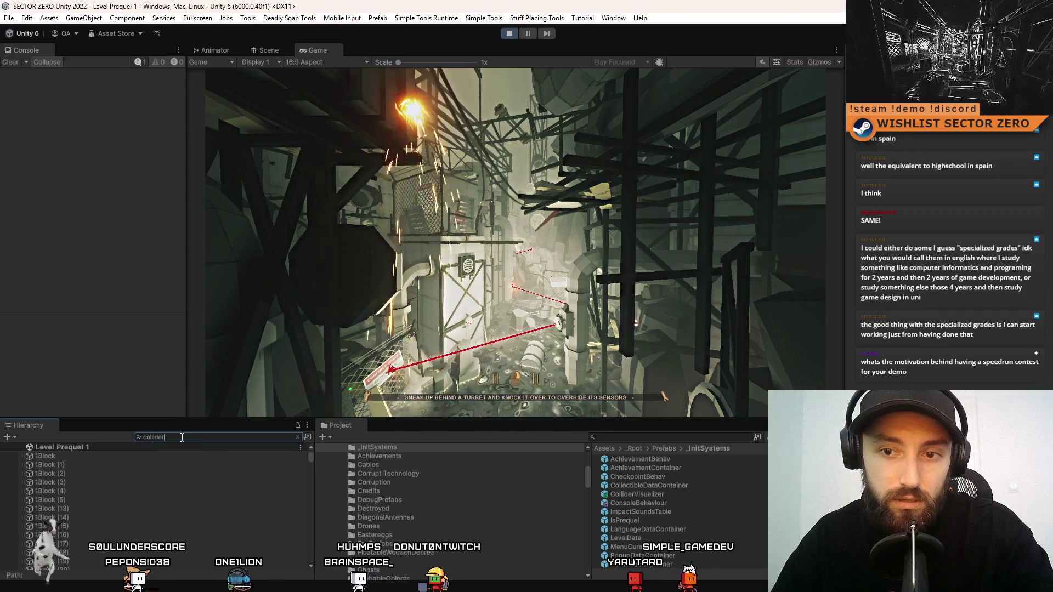
click(112, 457)
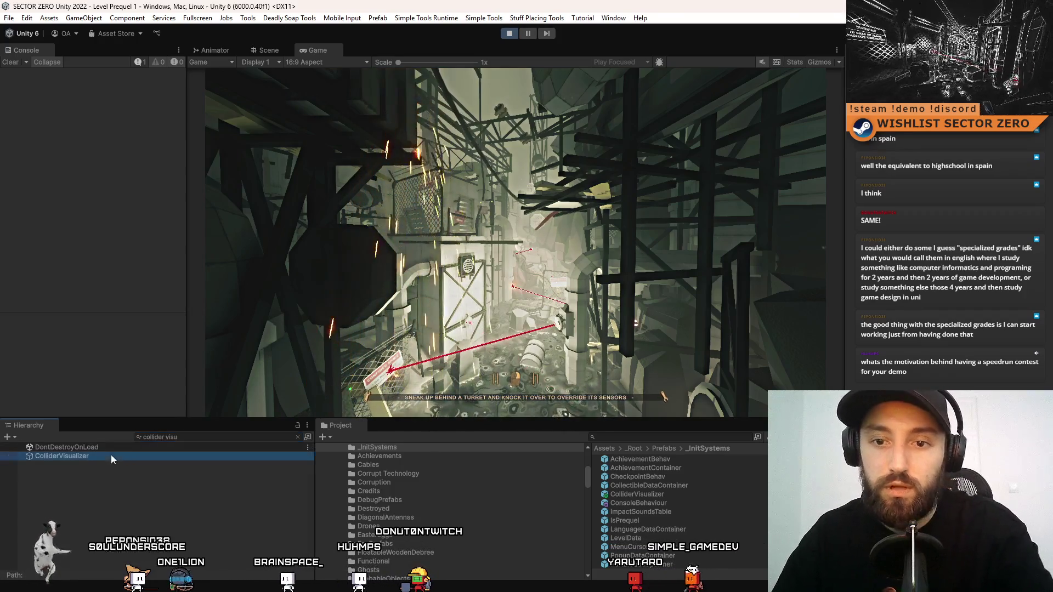
click(298, 437)
key(Escape)
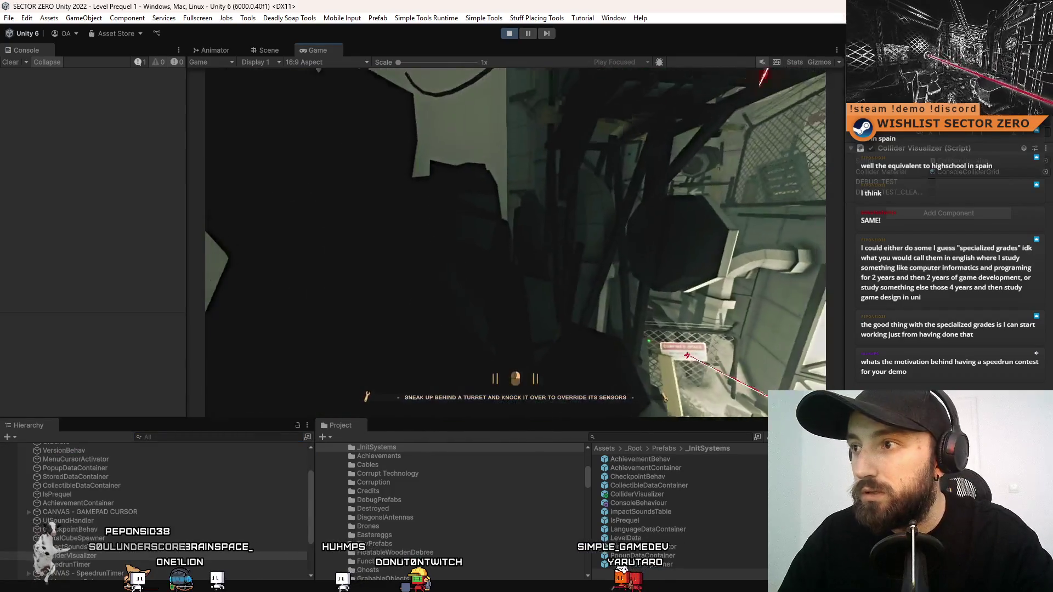
key(Escape)
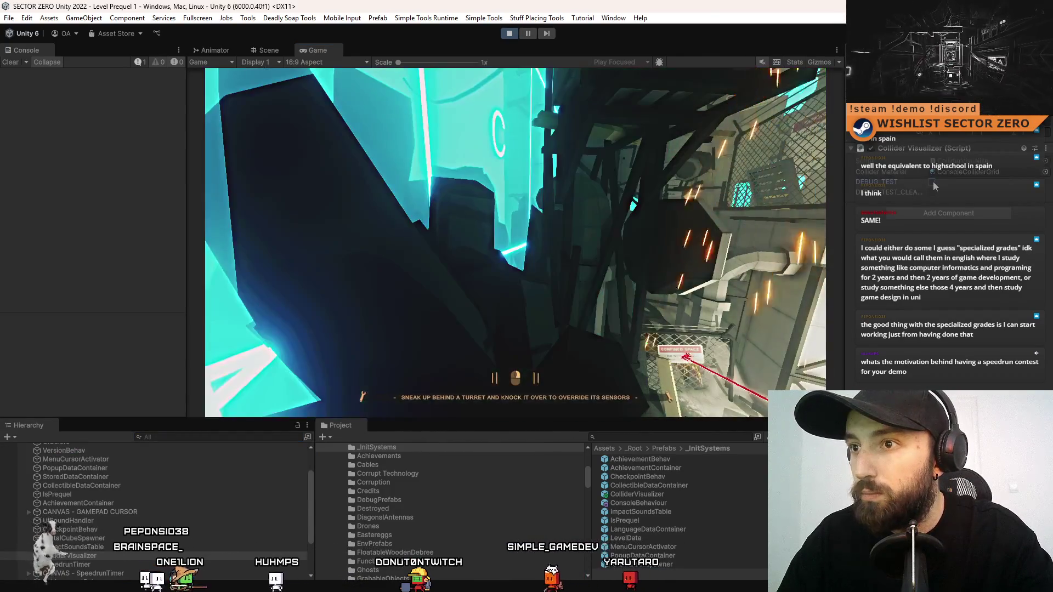
Return the Game view to fullscreen and jump onto the dark ledge below the T3 tower
key(F10)
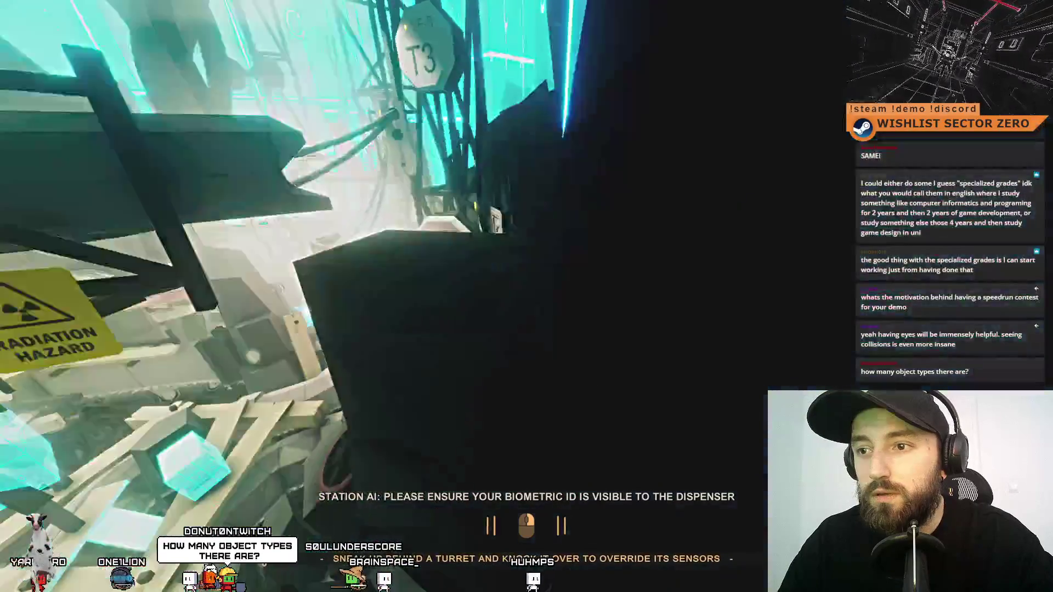
key(space)
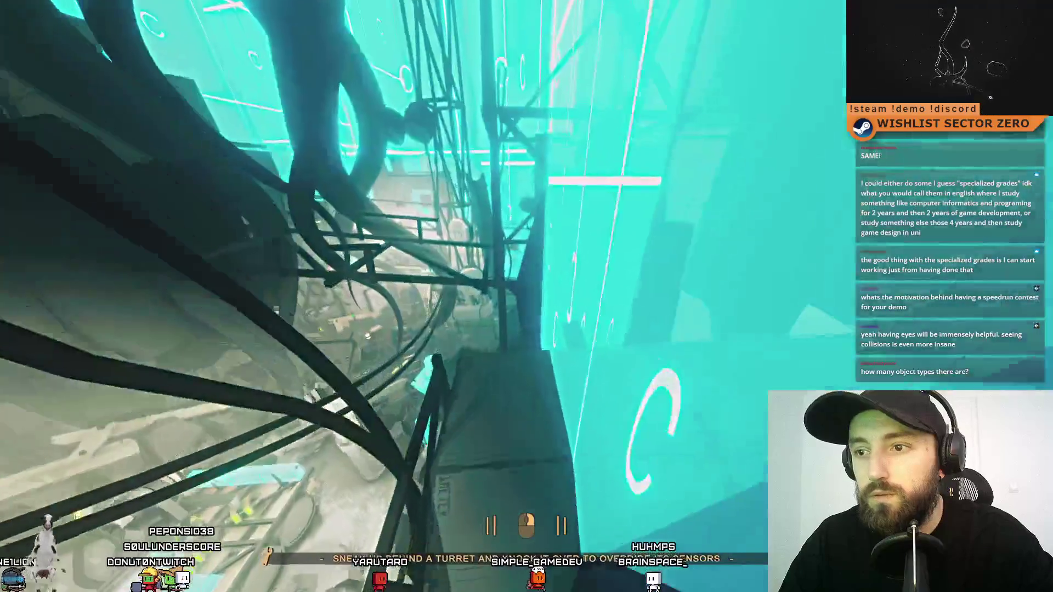
Walk forward onto a dark beam among the cyan-outlined pipes near the VE-5 T4 sign
key(w)
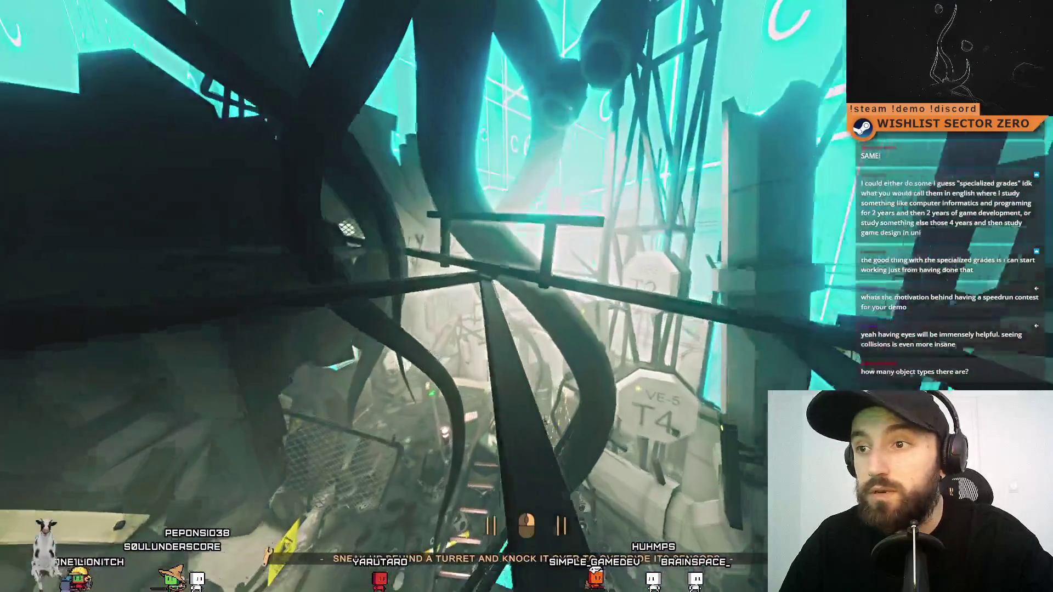